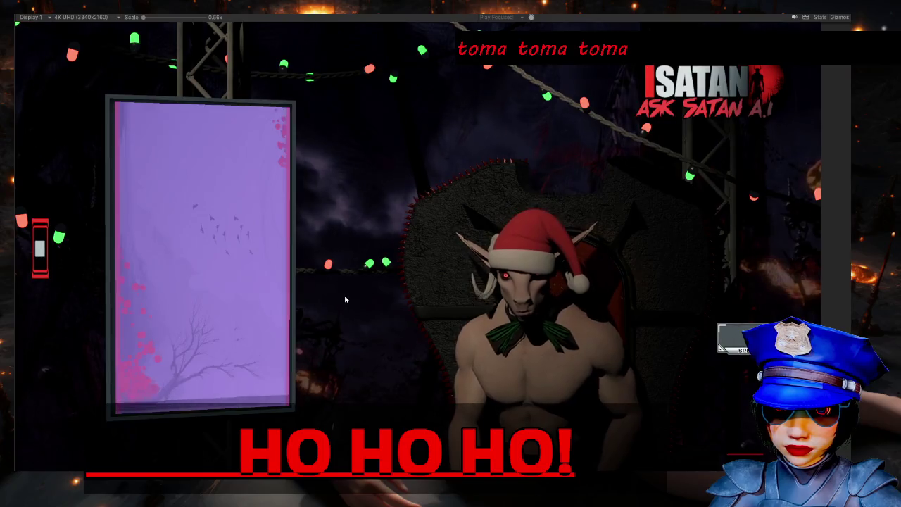
- Open the Console over the running game, check the DEEP GRAM ON OPEN and ActiveSpeakerManager entries, and move it up
{"action": "key", "text": "ctrl+shift+c"}
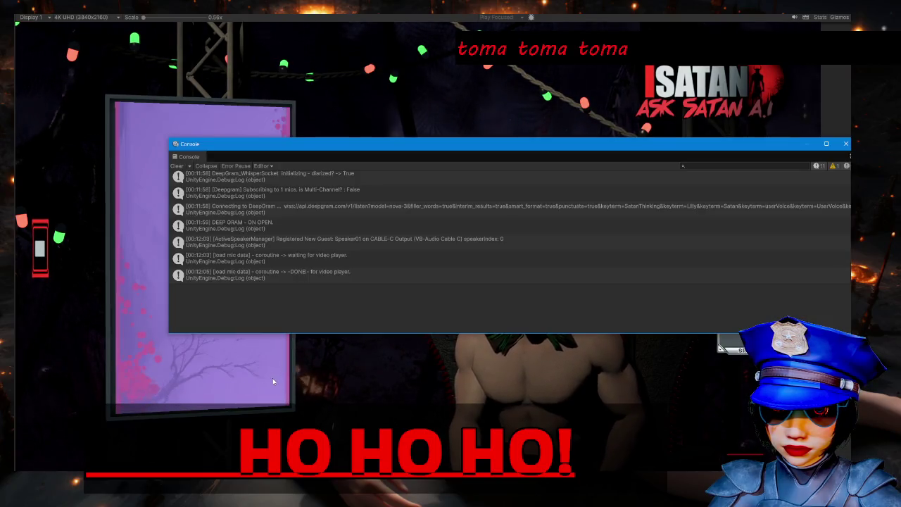
{"action": "left_click", "coordinate": [355, 224]}
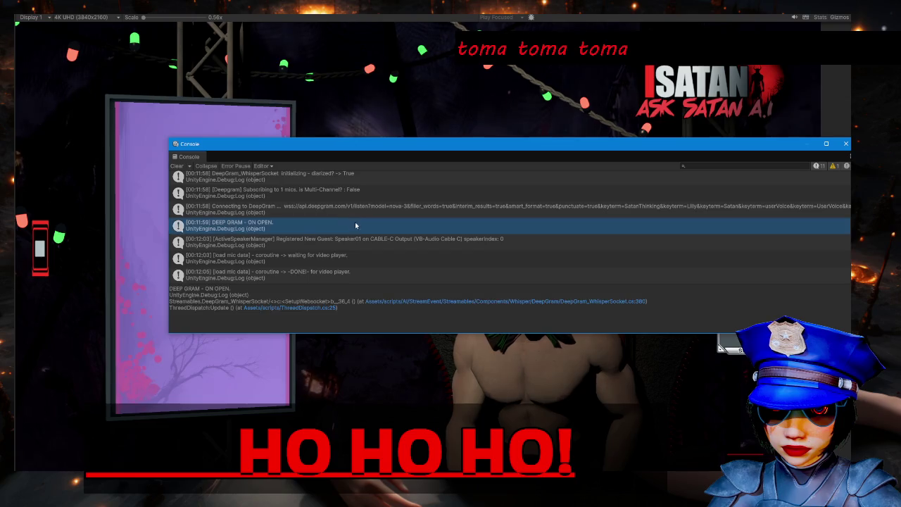
{"action": "left_click", "coordinate": [325, 245]}
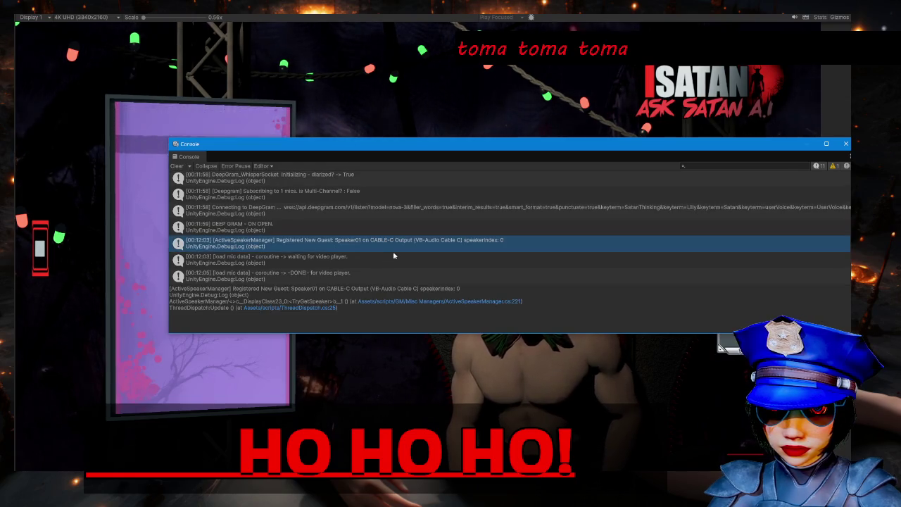
{"action": "left_click_drag", "start_coordinate": [407, 147], "coordinate": [358, 62]}
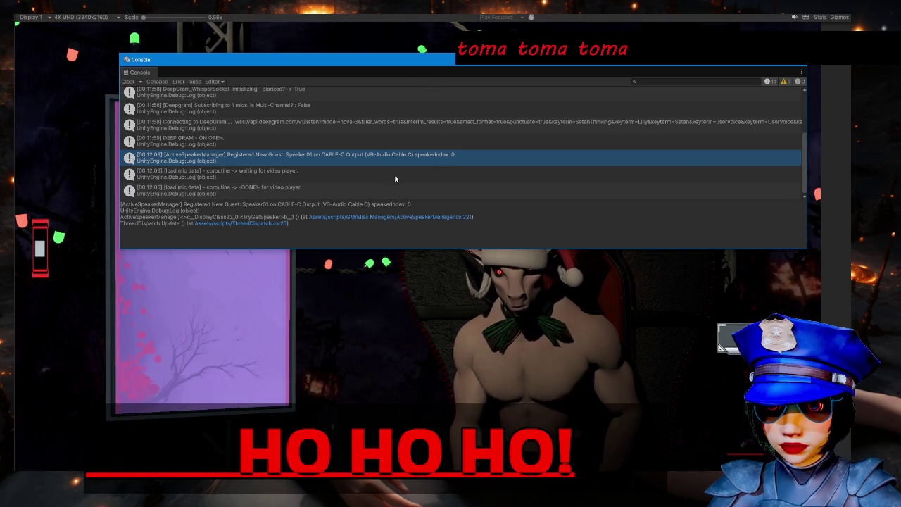
- Review the video player waiting/DONE entries and the ActiveSpeakerManager details again, then stop Play mode
{"action": "left_click", "coordinate": [333, 173]}
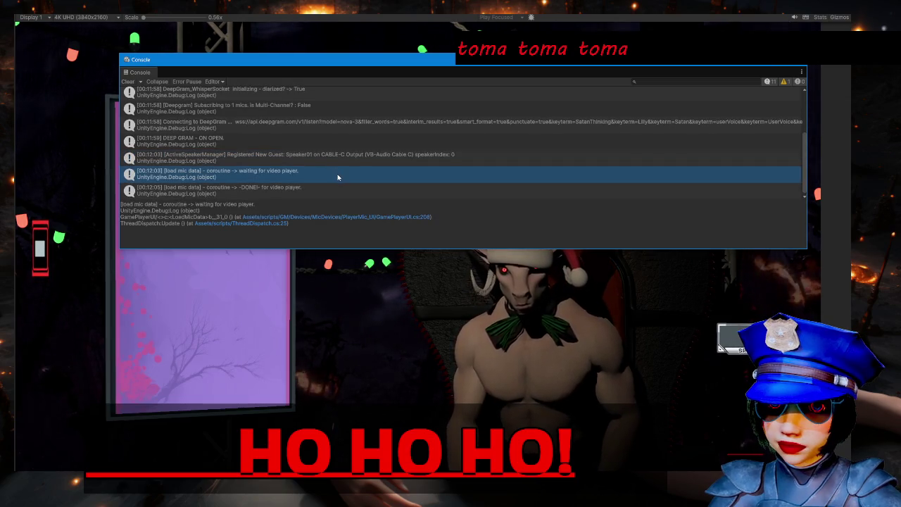
{"action": "left_click", "coordinate": [338, 189]}
{"action": "scroll", "coordinate": [338, 168], "scroll_direction": "up", "scroll_amount": 2}
{"action": "scroll", "coordinate": [338, 168], "scroll_direction": "down", "scroll_amount": 2}
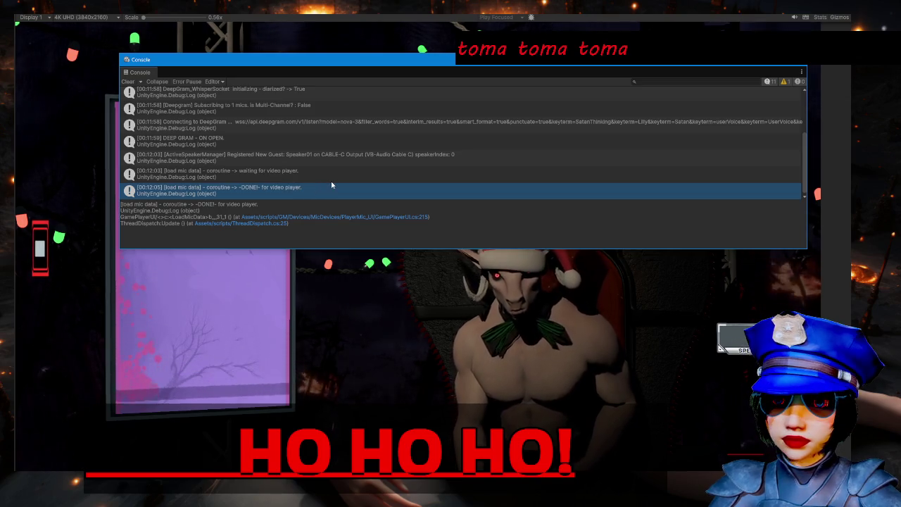
{"action": "left_click", "coordinate": [295, 154]}
{"action": "scroll", "coordinate": [483, 176], "scroll_direction": "up", "scroll_amount": 2}
{"action": "scroll", "coordinate": [483, 173], "scroll_direction": "down", "scroll_amount": 2}
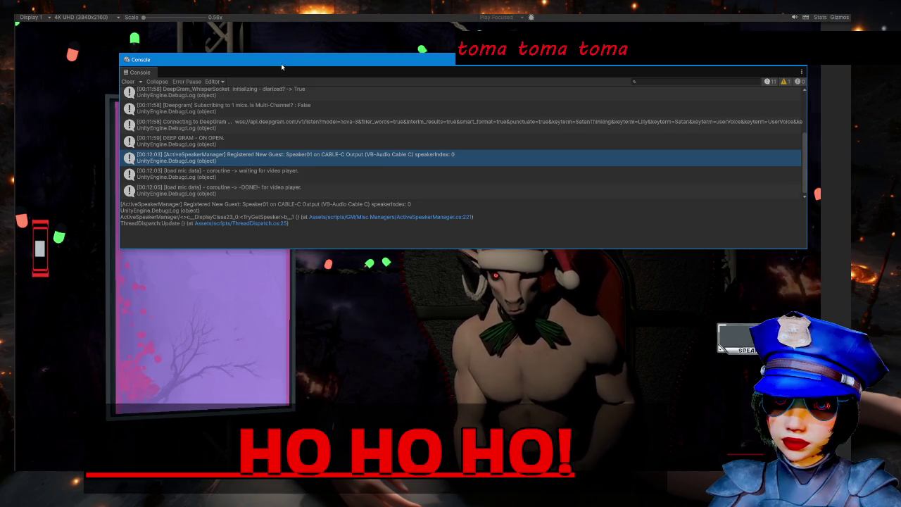
{"action": "key", "text": "ctrl+p"}
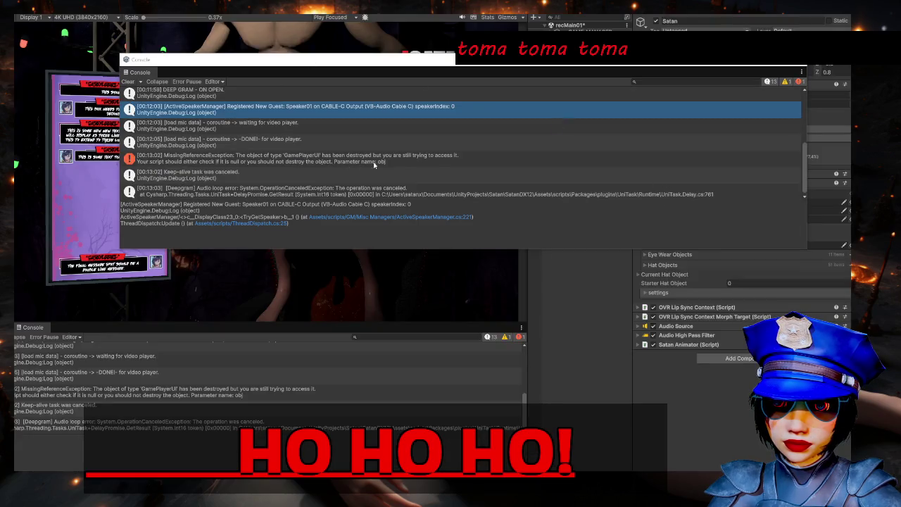
- Inspect the Keep-alive task canceled stack trace and the Deepgram audio loop error entry
{"action": "scroll", "coordinate": [490, 162], "scroll_direction": "down", "scroll_amount": 1}
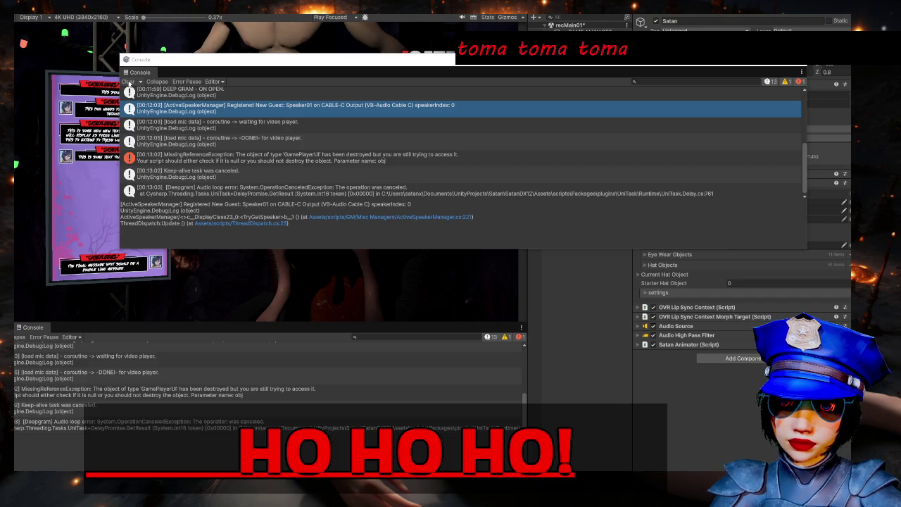
{"action": "left_click", "coordinate": [143, 176]}
{"action": "scroll", "coordinate": [162, 184], "scroll_direction": "down", "scroll_amount": 1}
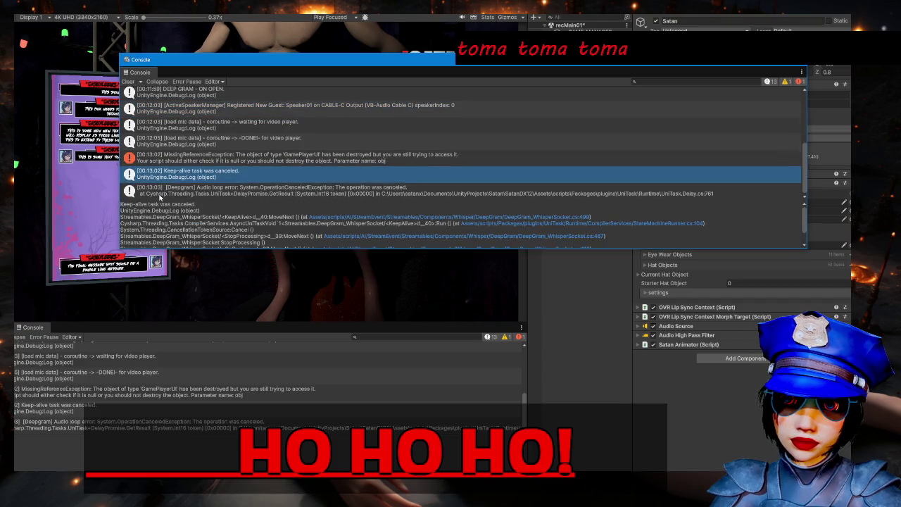
{"action": "left_click", "coordinate": [155, 196]}
- Clear all Console entries and close the floating Console window
{"action": "left_click", "coordinate": [128, 82]}
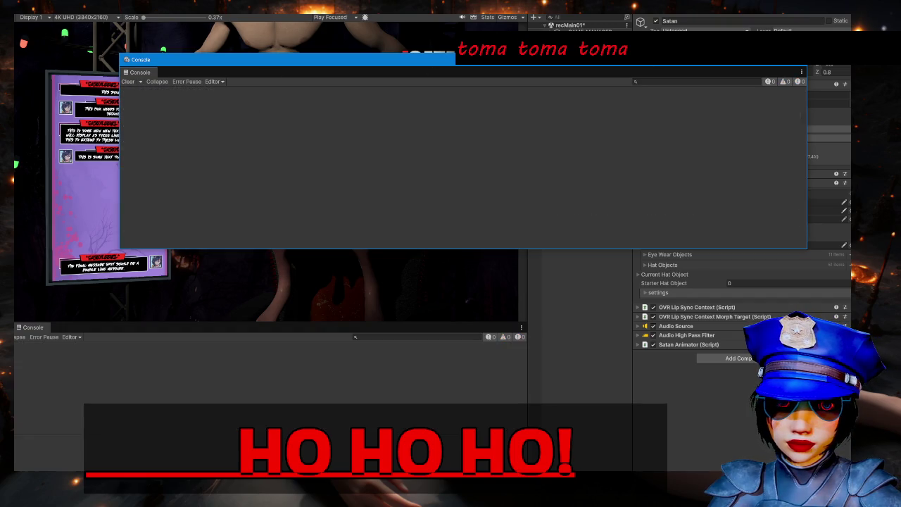
{"action": "left_click", "coordinate": [533, 100]}
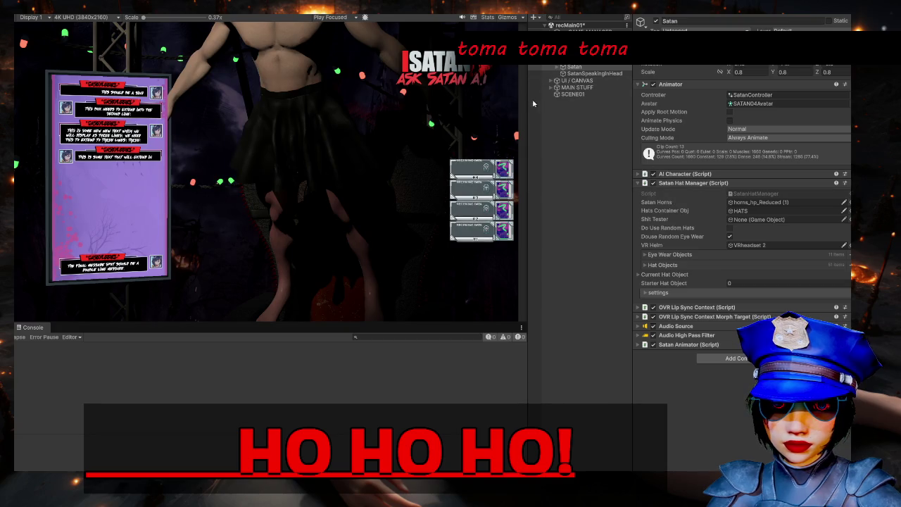
{"action": "key", "text": "alt+Tab"}
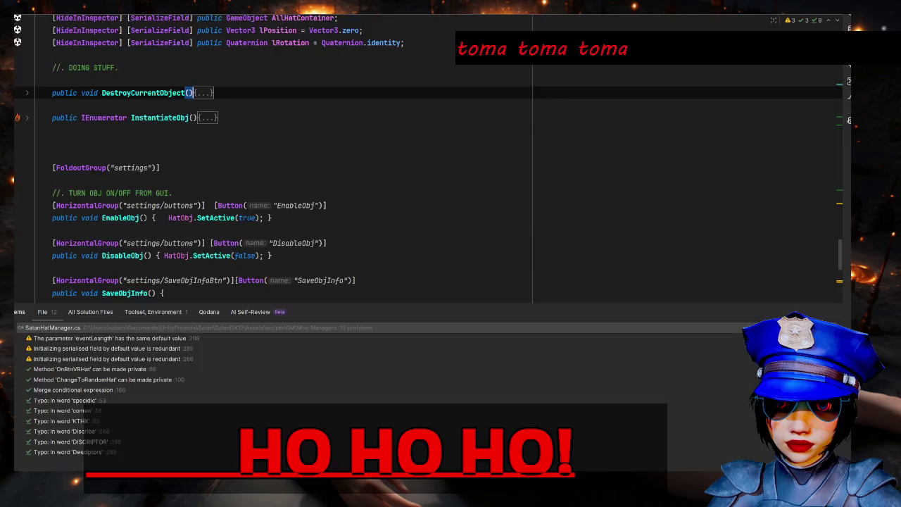
- Switch to SpeakerUIManager.cs and look over the null check and end of Start
{"action": "left_click", "coordinate": [439, 94]}
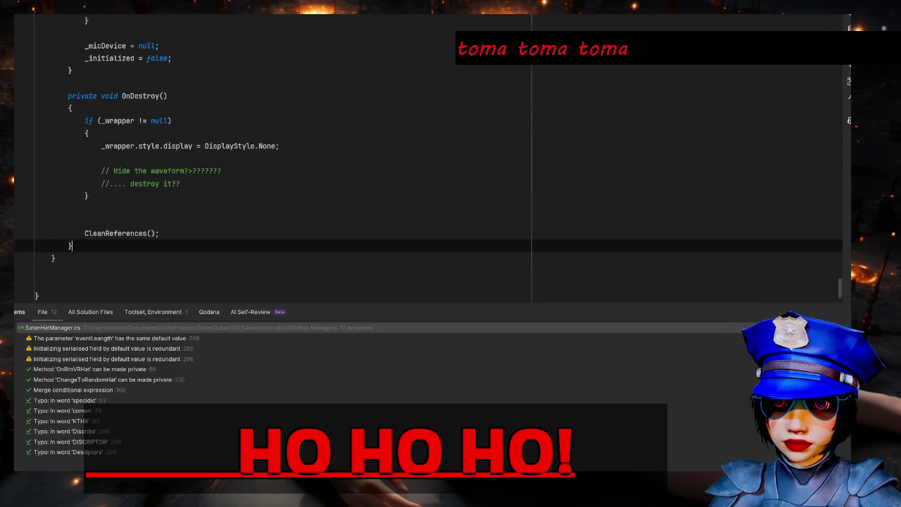
{"action": "key", "text": "ctrl+alt+Left"}
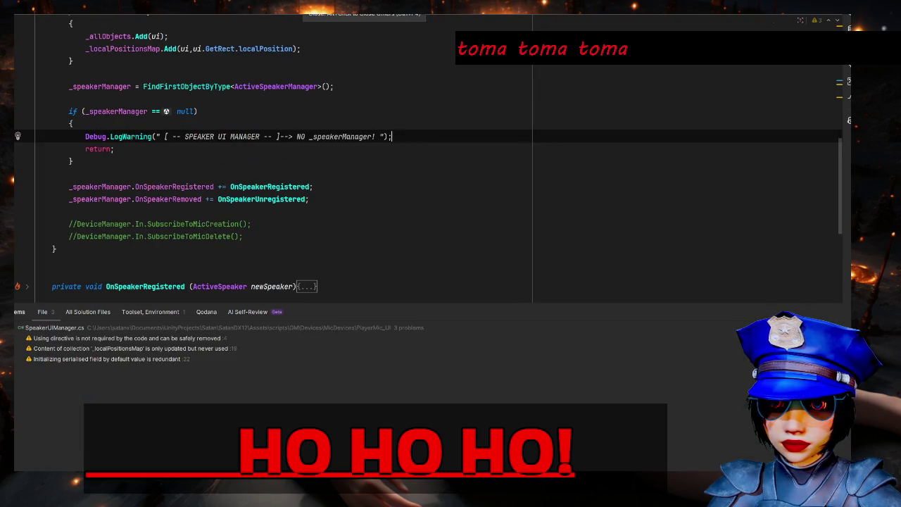
{"action": "scroll", "coordinate": [151, 126], "scroll_direction": "down", "scroll_amount": 3}
{"action": "left_click", "coordinate": [151, 126]}
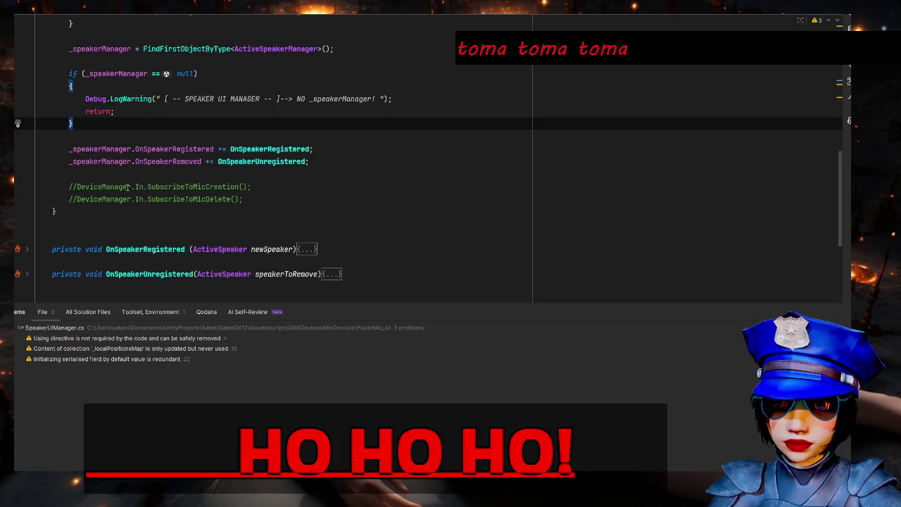
{"action": "left_click", "coordinate": [56, 211]}
{"action": "scroll", "coordinate": [40, 178], "scroll_direction": "up", "scroll_amount": 3}
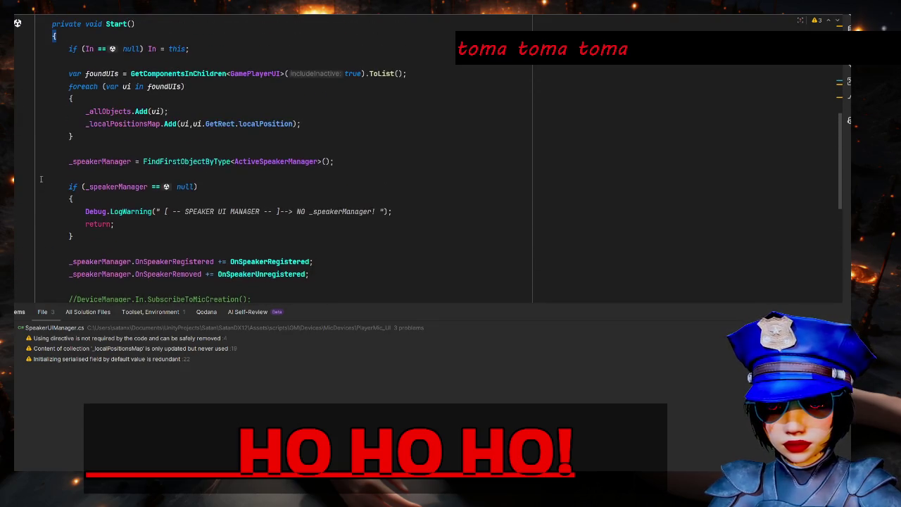
{"action": "scroll", "coordinate": [45, 181], "scroll_direction": "up", "scroll_amount": 4}
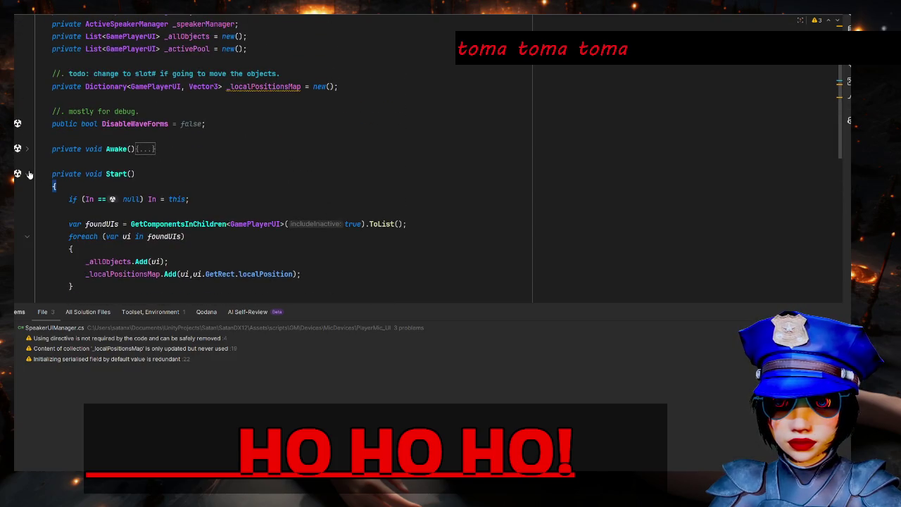
- Review the _localPositionsMap declaration and SubscribeToMic calls, then collapse the Start method
{"action": "left_click", "coordinate": [378, 83]}
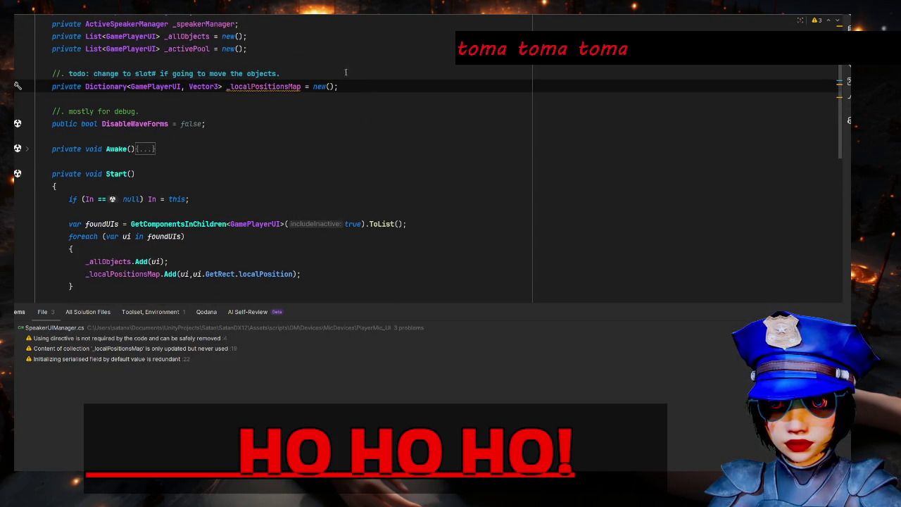
{"action": "scroll", "coordinate": [418, 116], "scroll_direction": "down", "scroll_amount": 5}
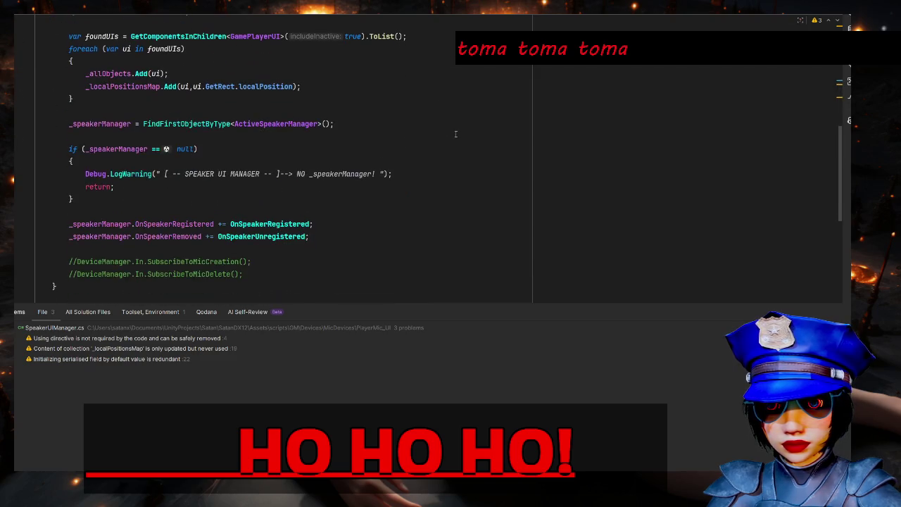
{"action": "scroll", "coordinate": [45, 114], "scroll_direction": "down", "scroll_amount": 1}
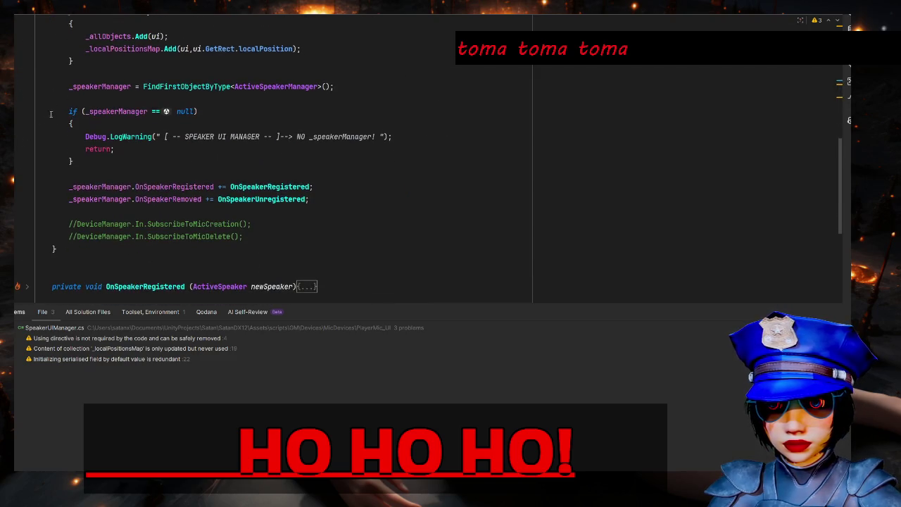
{"action": "left_click", "coordinate": [94, 167]}
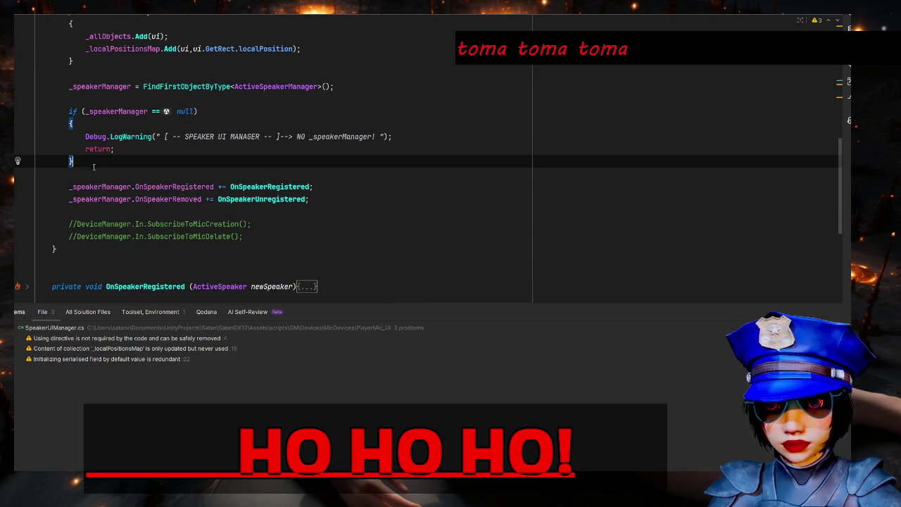
{"action": "left_click", "coordinate": [278, 224]}
{"action": "left_click", "coordinate": [292, 236]}
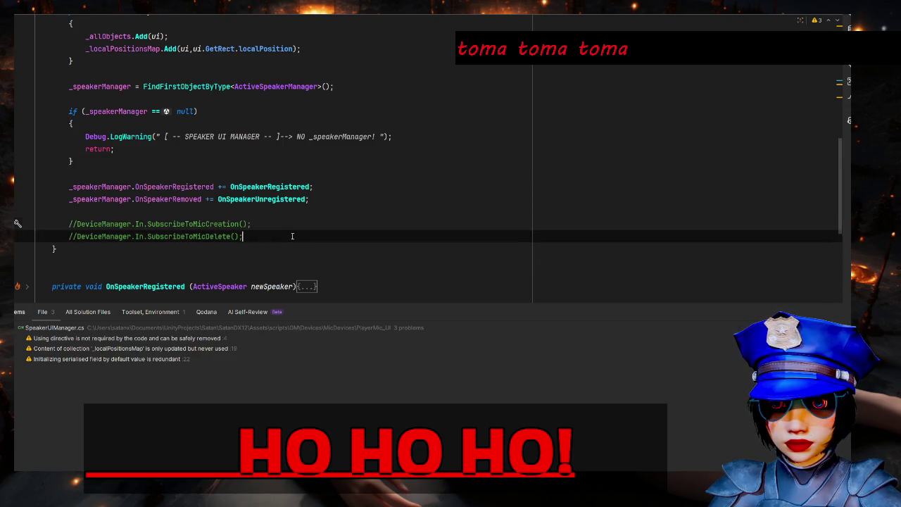
{"action": "left_click", "coordinate": [299, 226]}
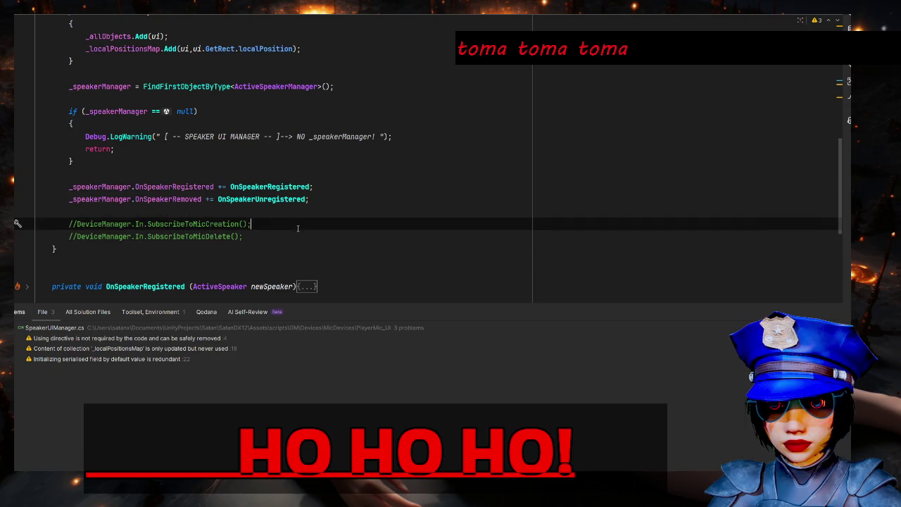
{"action": "left_click", "coordinate": [289, 244]}
{"action": "scroll", "coordinate": [51, 129], "scroll_direction": "up", "scroll_amount": 3}
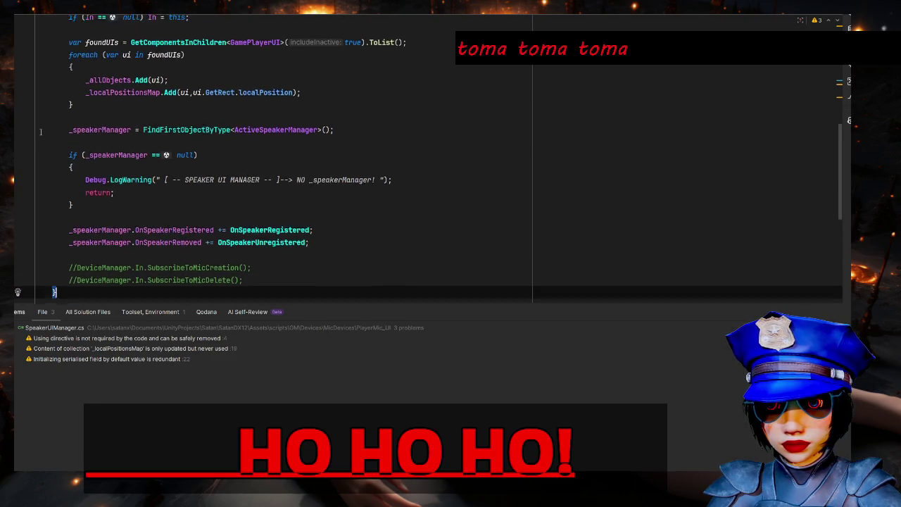
{"action": "scroll", "coordinate": [43, 132], "scroll_direction": "up", "scroll_amount": 4}
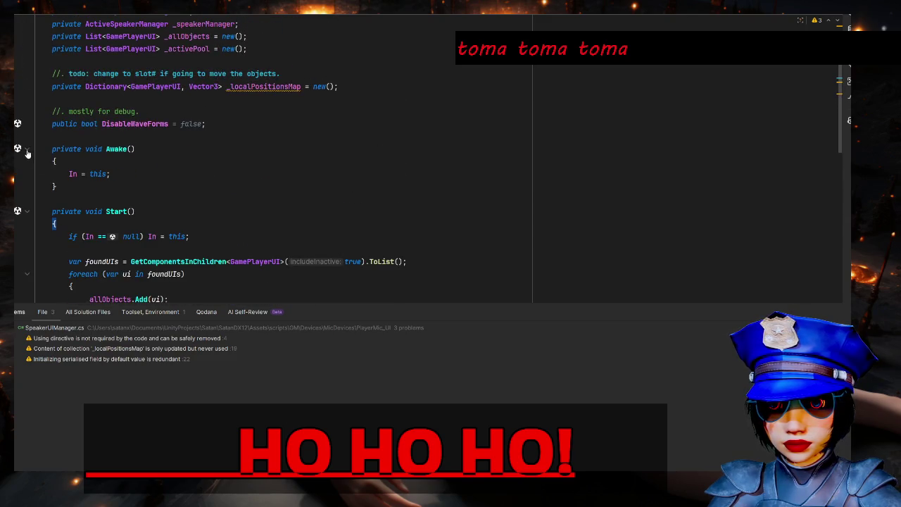
{"action": "left_click", "coordinate": [27, 174]}
{"action": "scroll", "coordinate": [36, 146], "scroll_direction": "down", "scroll_amount": 3}
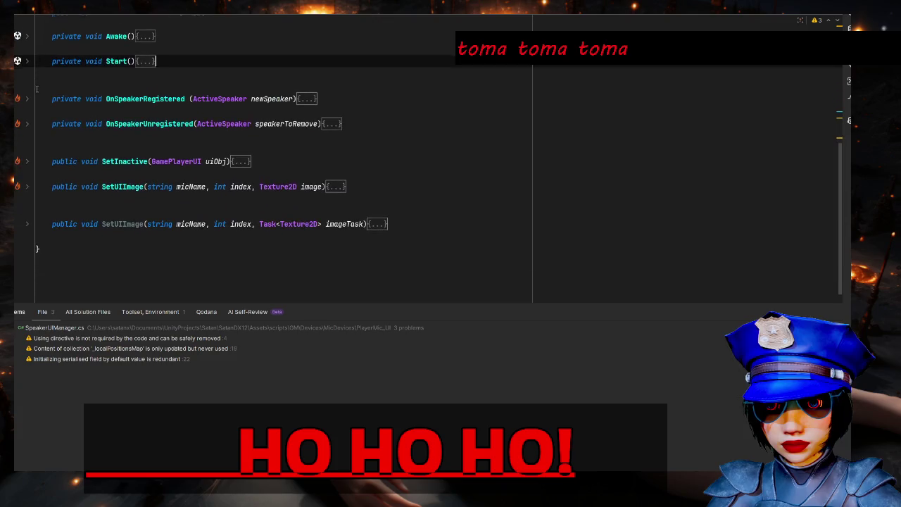
{"action": "left_click", "coordinate": [116, 98]}
{"action": "left_click", "coordinate": [26, 98]}
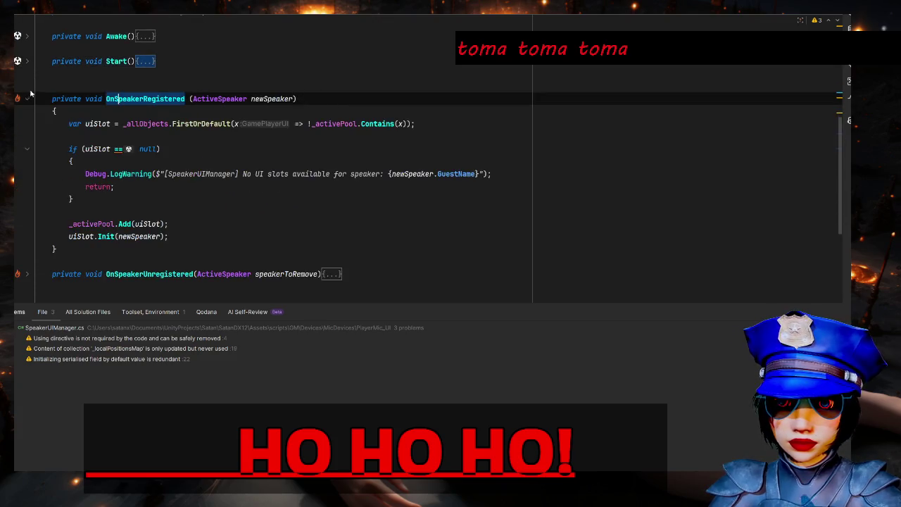
{"action": "left_click", "coordinate": [86, 123]}
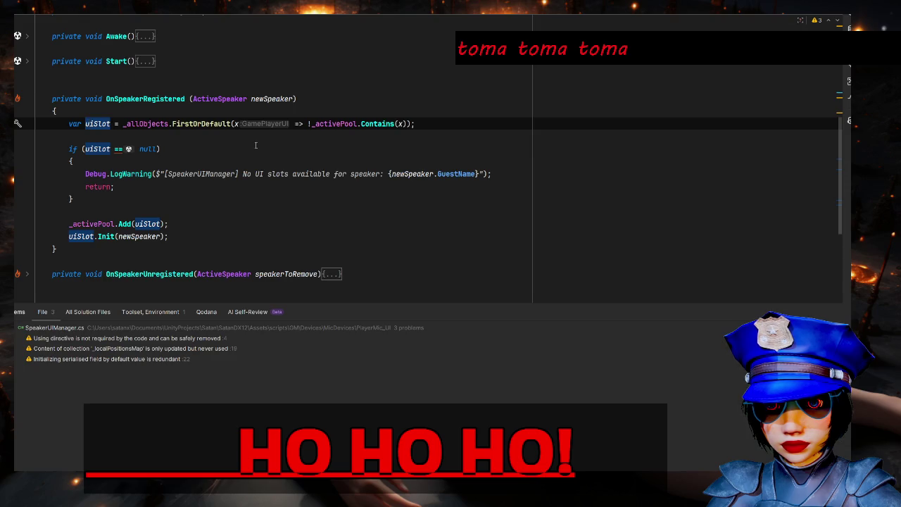
{"action": "left_click", "coordinate": [270, 99]}
{"action": "key", "text": "Down"}
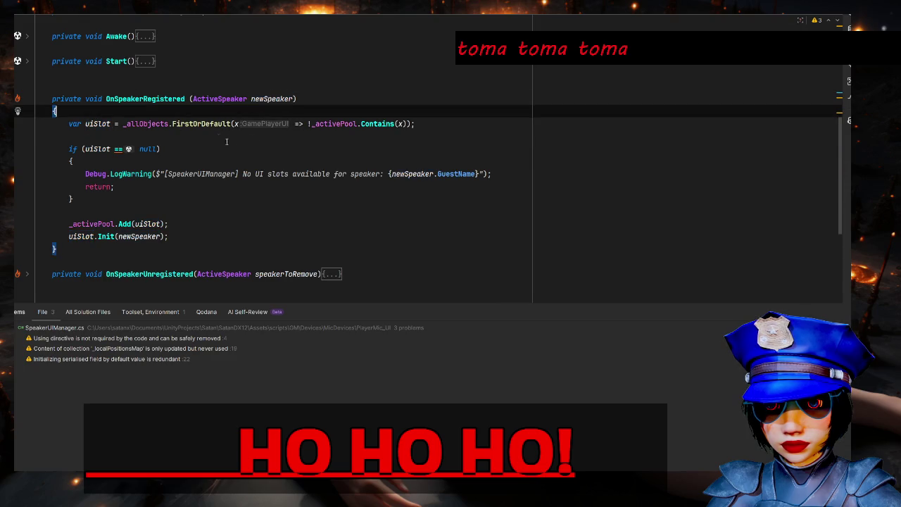
{"action": "key", "text": "Down"}
{"action": "key", "text": "Down"}
{"action": "key", "text": "Down"}
{"action": "left_click", "coordinate": [131, 123]}
{"action": "left_click", "coordinate": [205, 125]}
{"action": "left_click", "coordinate": [255, 148]}
{"action": "left_click", "coordinate": [200, 124]}
{"action": "left_click", "coordinate": [386, 124]}
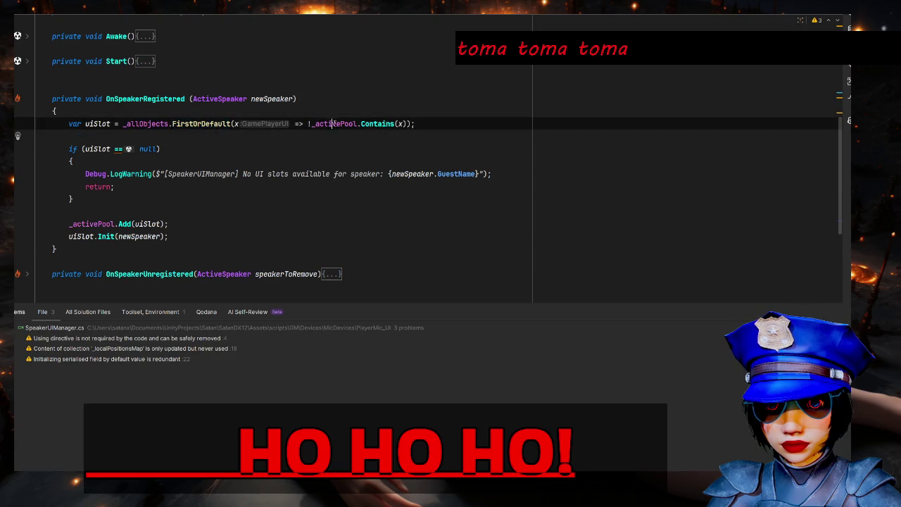
{"action": "left_click", "coordinate": [86, 149]}
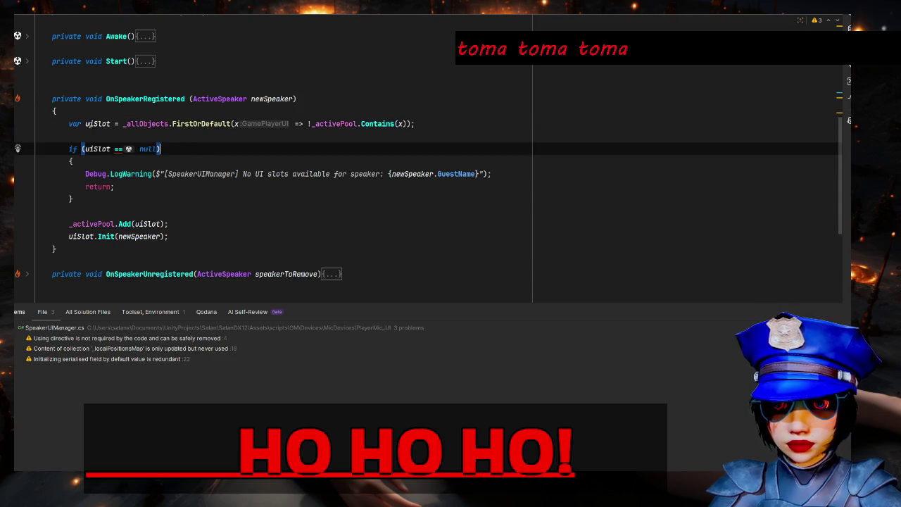
{"action": "key", "text": "Up"}
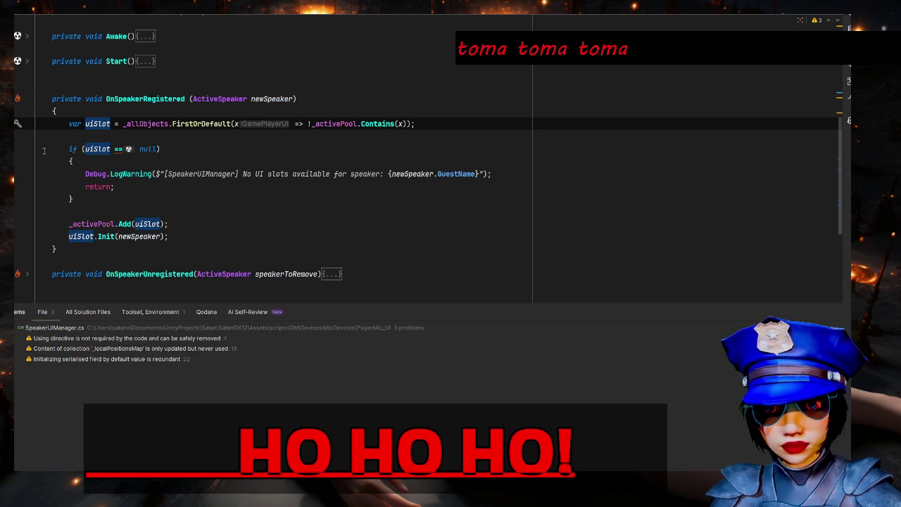
{"action": "left_click", "coordinate": [195, 123]}
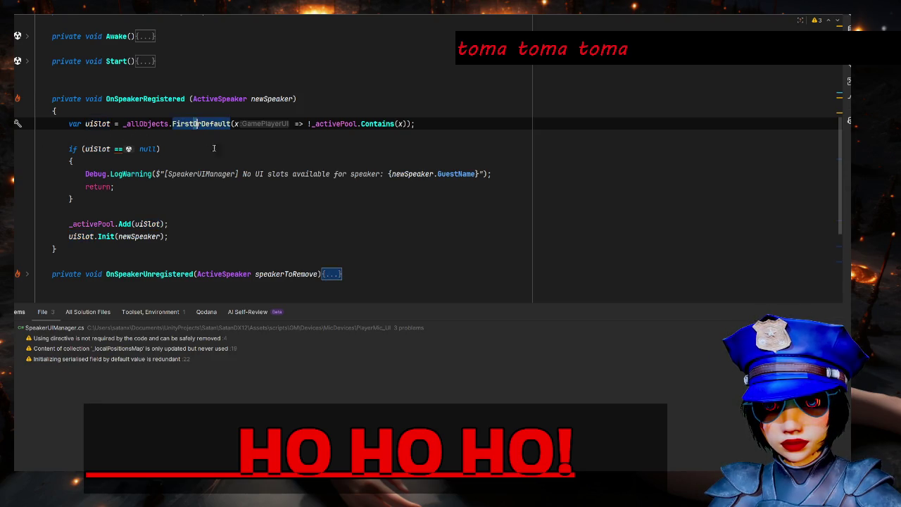
{"action": "left_click", "coordinate": [341, 123]}
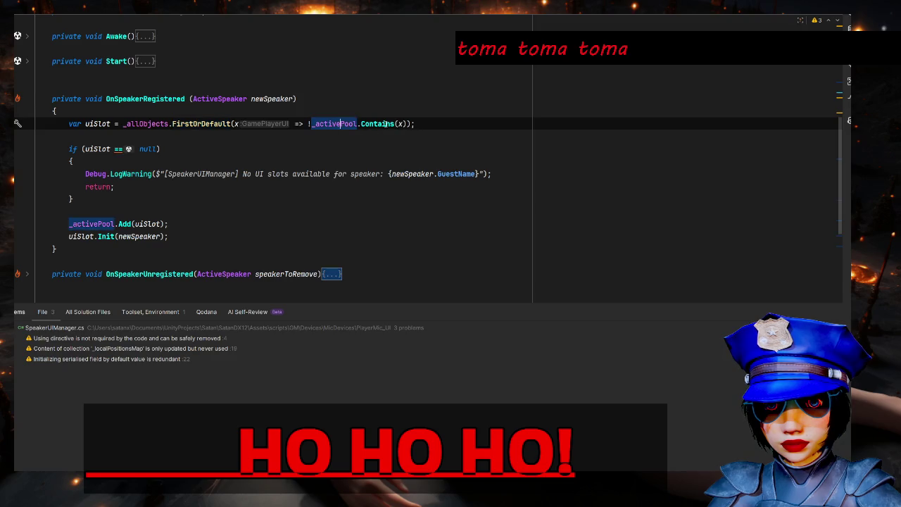
{"action": "left_click", "coordinate": [388, 123]}
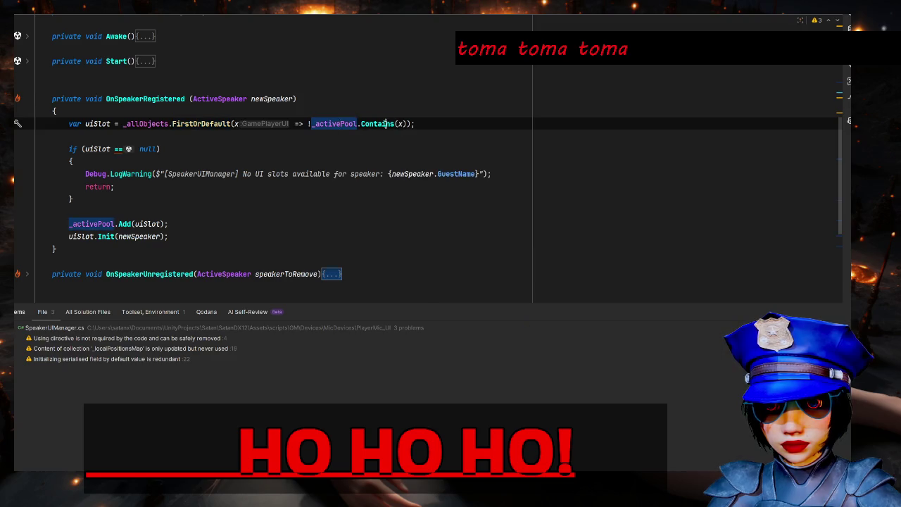
{"action": "left_click", "coordinate": [194, 145]}
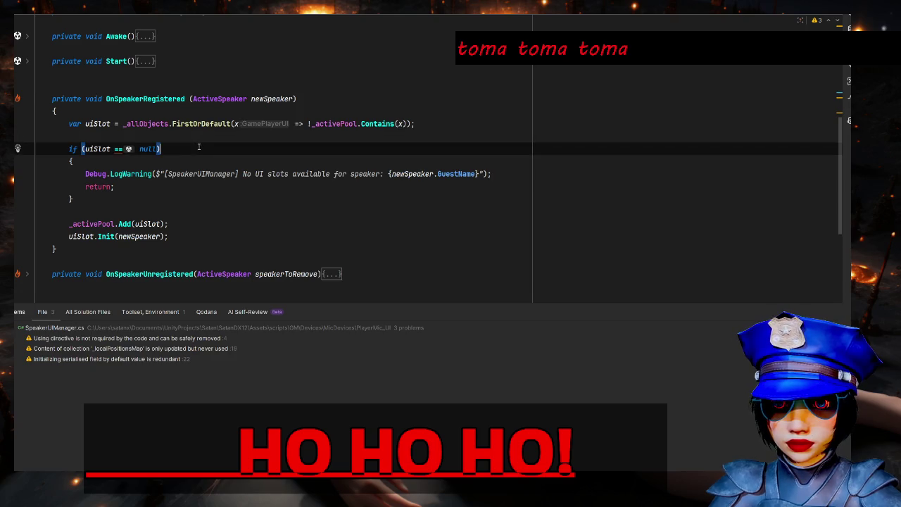
{"action": "key", "text": "Down"}
{"action": "key", "text": "Down"}
{"action": "key", "text": "Down"}
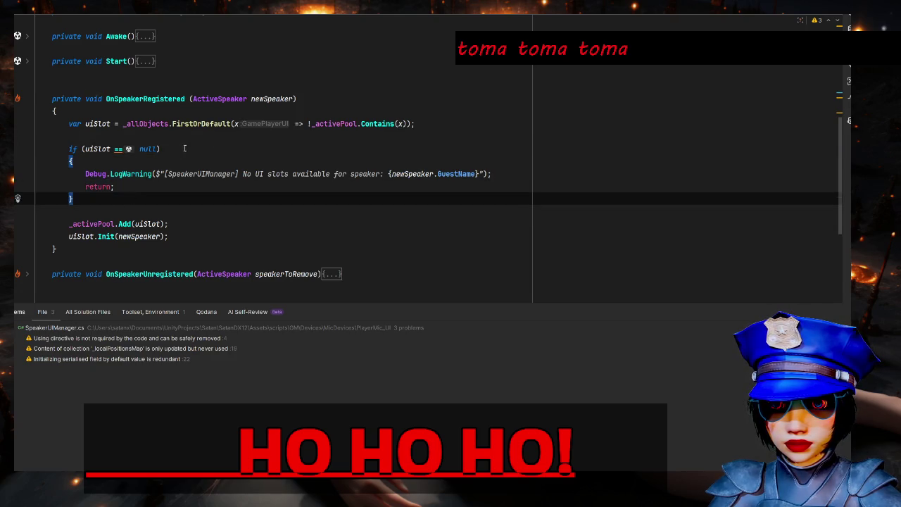
{"action": "key", "text": "Up"}
{"action": "key", "text": "Up"}
{"action": "key", "text": "Up"}
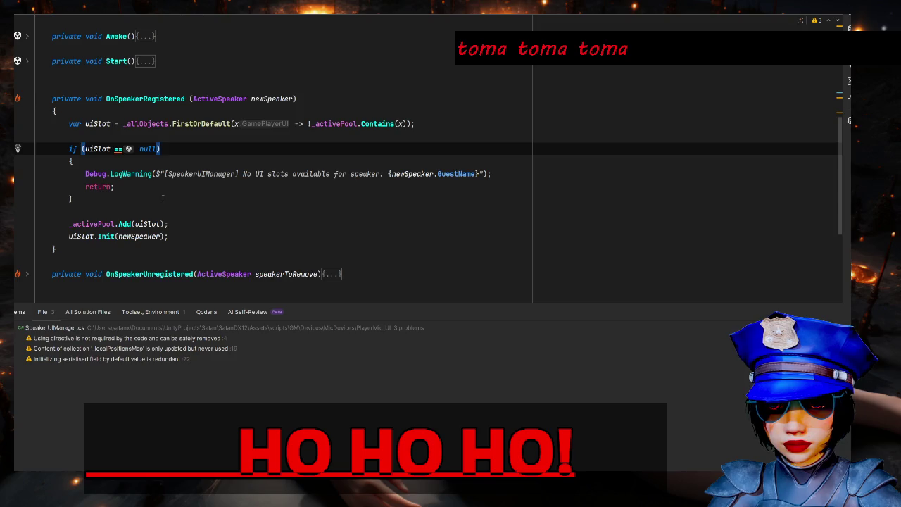
{"action": "key", "text": "Down"}
{"action": "key", "text": "Down"}
{"action": "key", "text": "Down"}
{"action": "scroll", "coordinate": [164, 197], "scroll_direction": "down", "scroll_amount": 2}
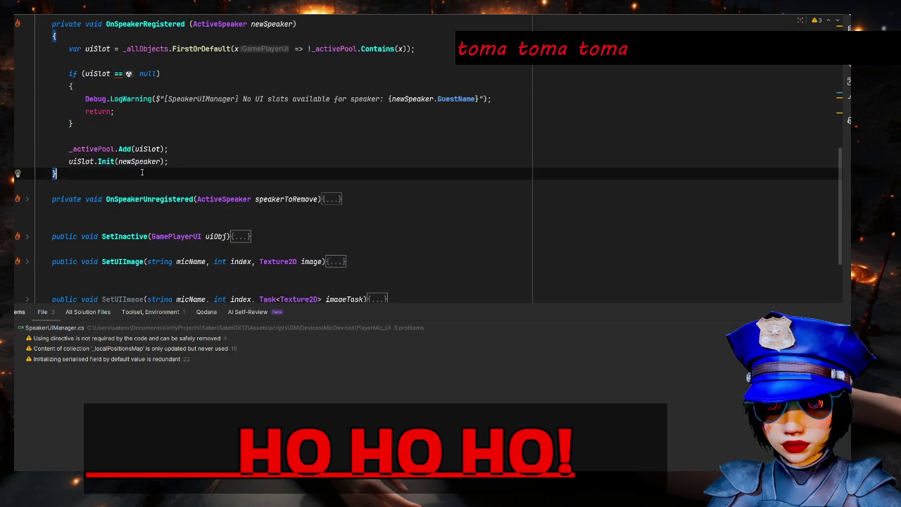
{"action": "left_click", "coordinate": [85, 148]}
{"action": "left_click", "coordinate": [123, 149]}
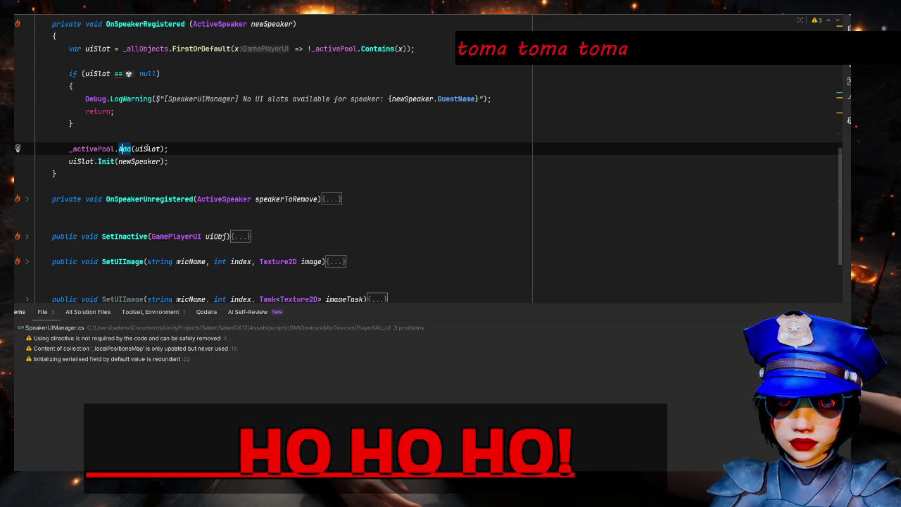
{"action": "left_click", "coordinate": [156, 148]}
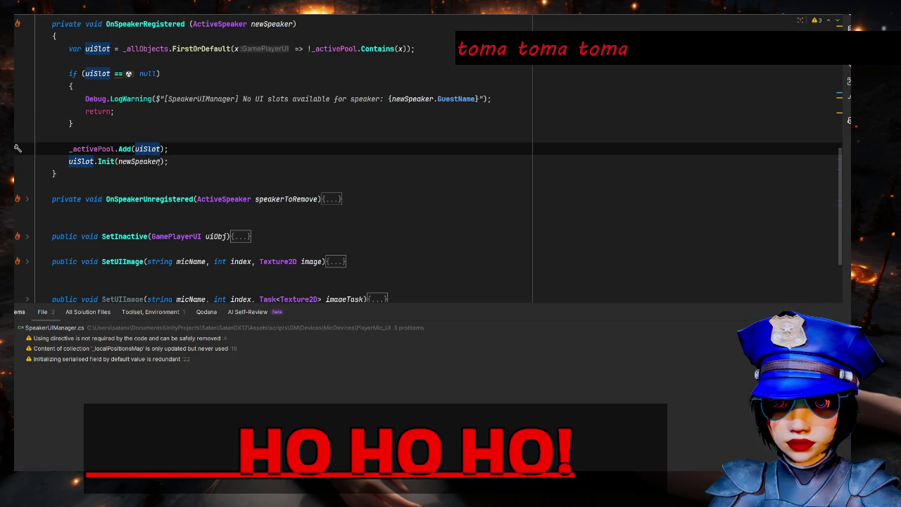
{"action": "key", "text": "Down"}
{"action": "key", "text": "Down"}
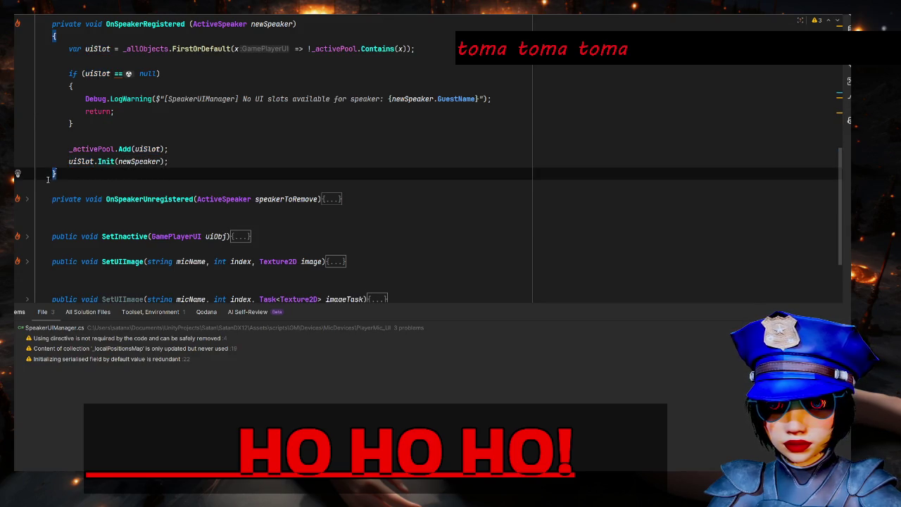
{"action": "scroll", "coordinate": [50, 180], "scroll_direction": "down", "scroll_amount": 2}
{"action": "left_click", "coordinate": [26, 124]}
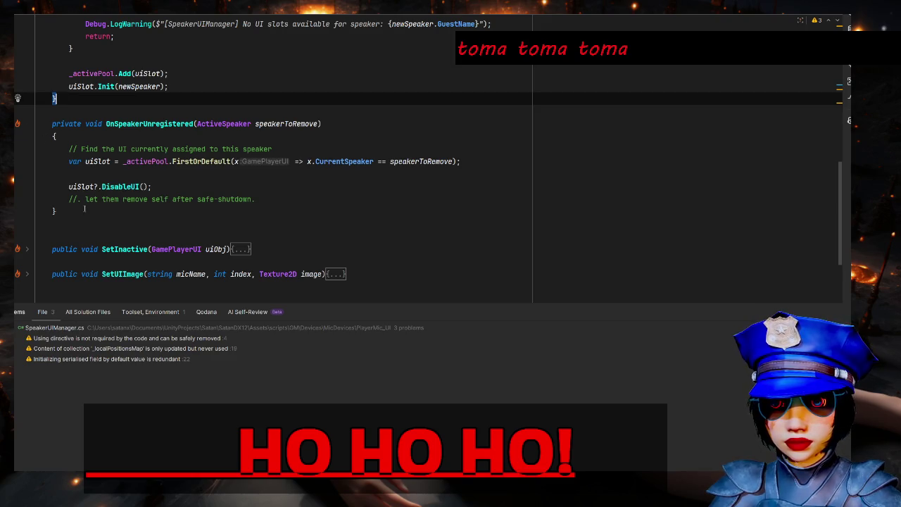
{"action": "left_click", "coordinate": [86, 207]}
{"action": "left_click", "coordinate": [27, 125]}
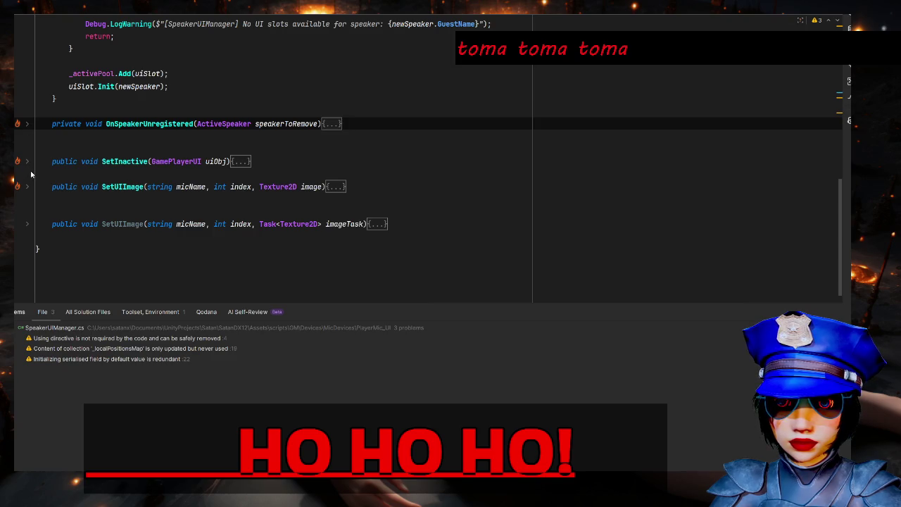
{"action": "scroll", "coordinate": [32, 165], "scroll_direction": "up", "scroll_amount": 4}
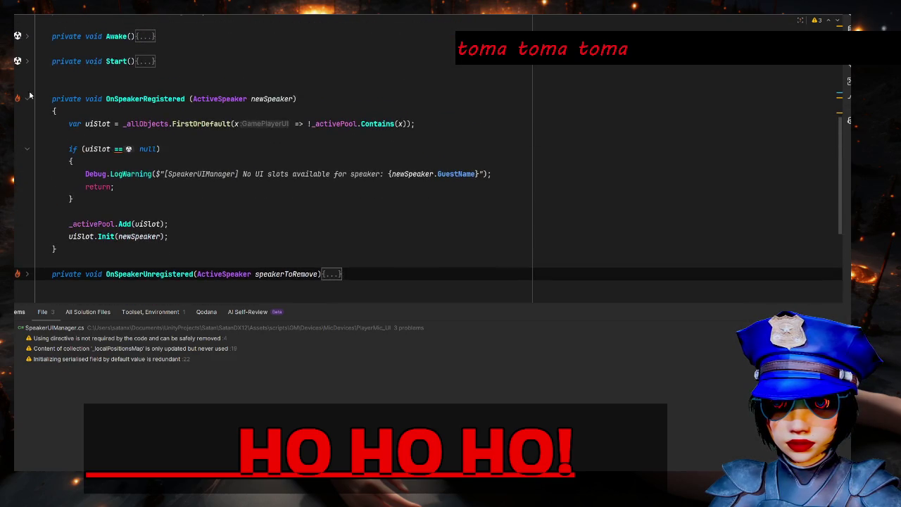
- Fold OnSpeakerRegistered, unfold Start, and read its foreach loop, In singleton and foundUIs lines
{"action": "left_click", "coordinate": [28, 98]}
{"action": "left_click", "coordinate": [27, 63]}
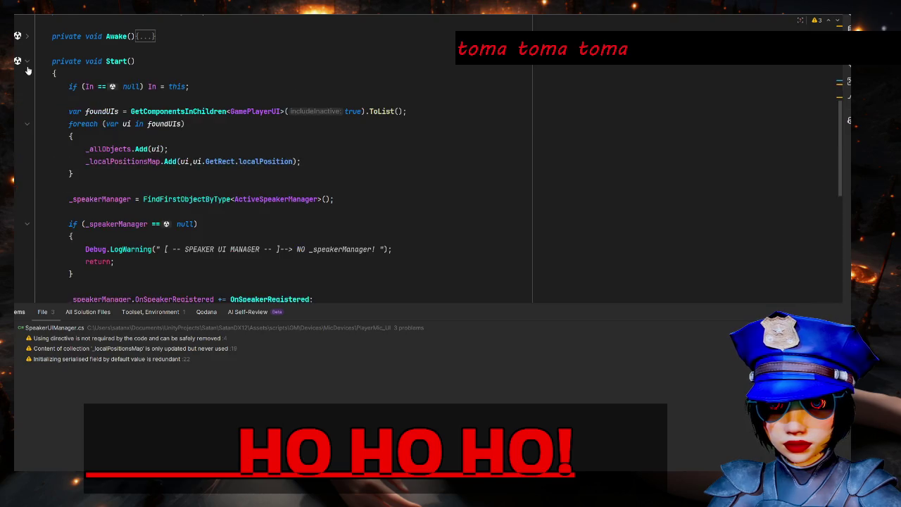
{"action": "left_click", "coordinate": [427, 110]}
{"action": "left_click", "coordinate": [394, 173]}
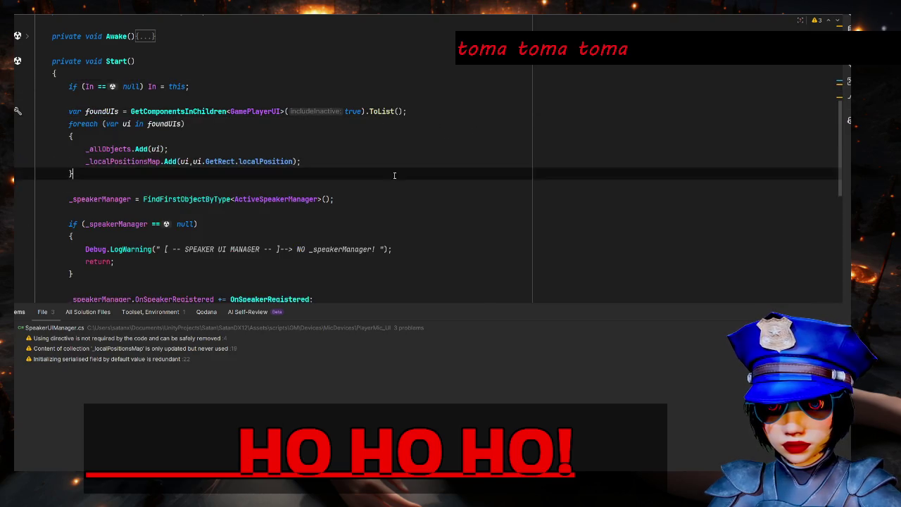
{"action": "left_click", "coordinate": [159, 87]}
{"action": "key", "text": "ctrl+alt+Left"}
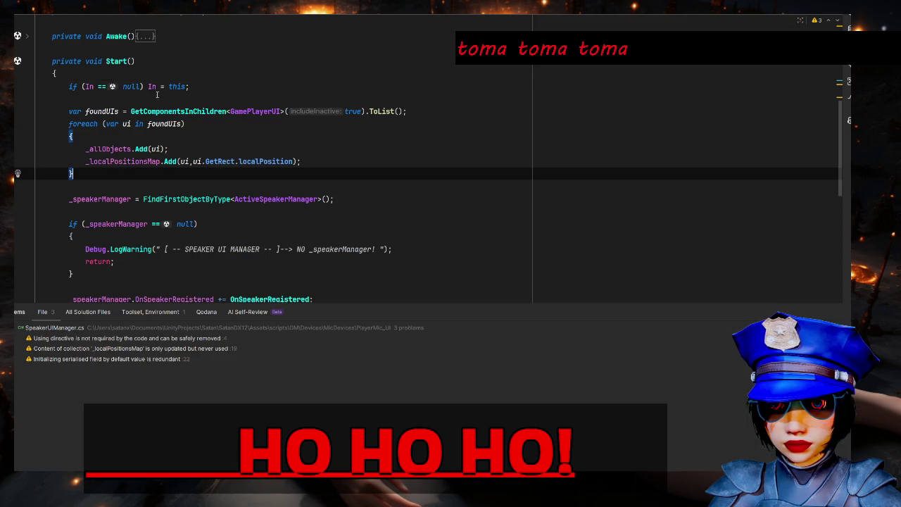
{"action": "left_click", "coordinate": [213, 89]}
{"action": "left_click", "coordinate": [108, 176]}
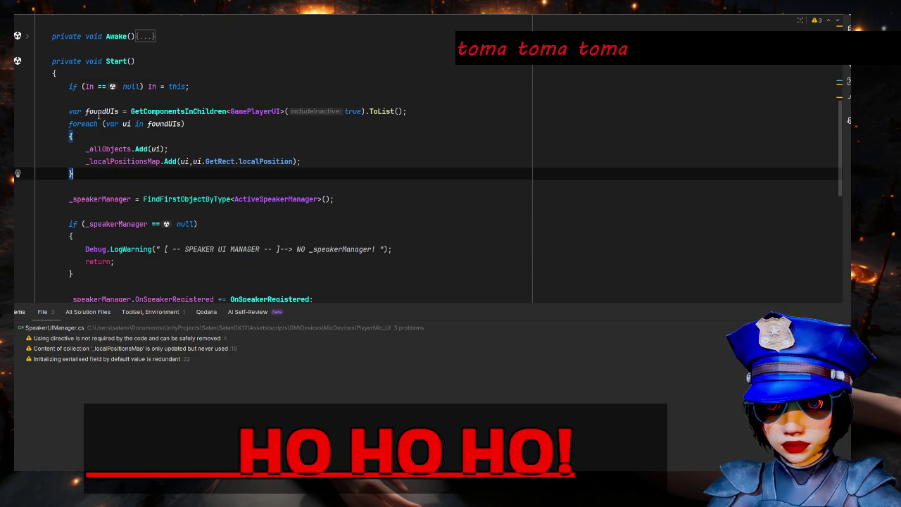
{"action": "left_click", "coordinate": [101, 111]}
{"action": "left_click", "coordinate": [441, 163]}
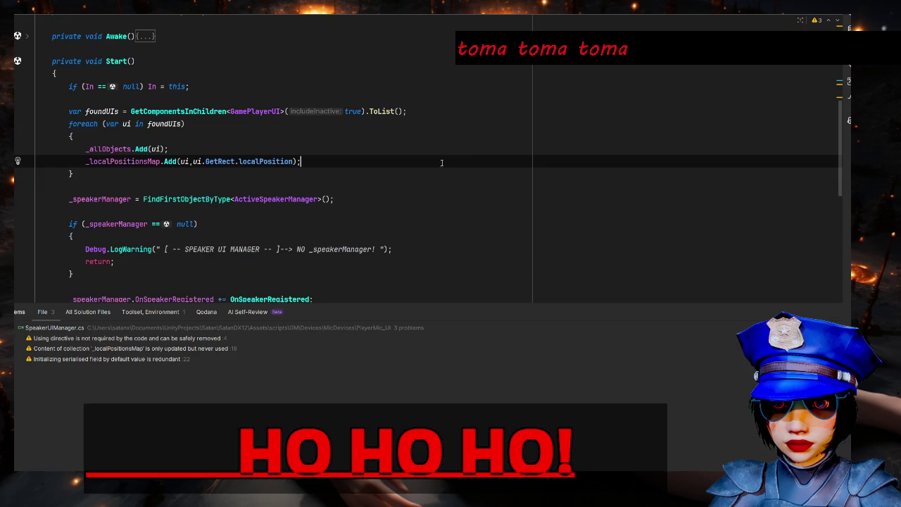
{"action": "scroll", "coordinate": [484, 144], "scroll_direction": "down", "scroll_amount": 3}
{"action": "scroll", "coordinate": [463, 139], "scroll_direction": "up", "scroll_amount": 1}
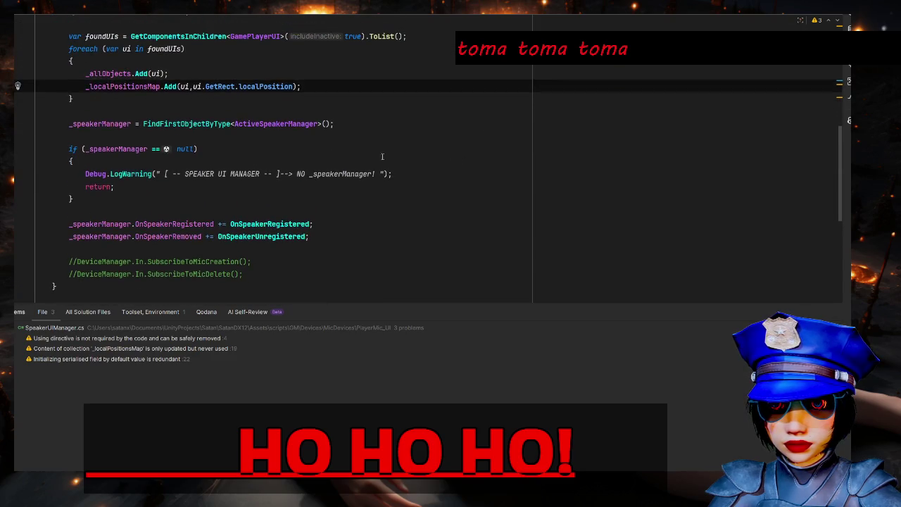
- Inspect the _allObjects Add call and the FindFirstObjectByType ActiveSpeakerManager lookup with its null check
{"action": "left_click", "coordinate": [99, 48]}
{"action": "left_click", "coordinate": [105, 73]}
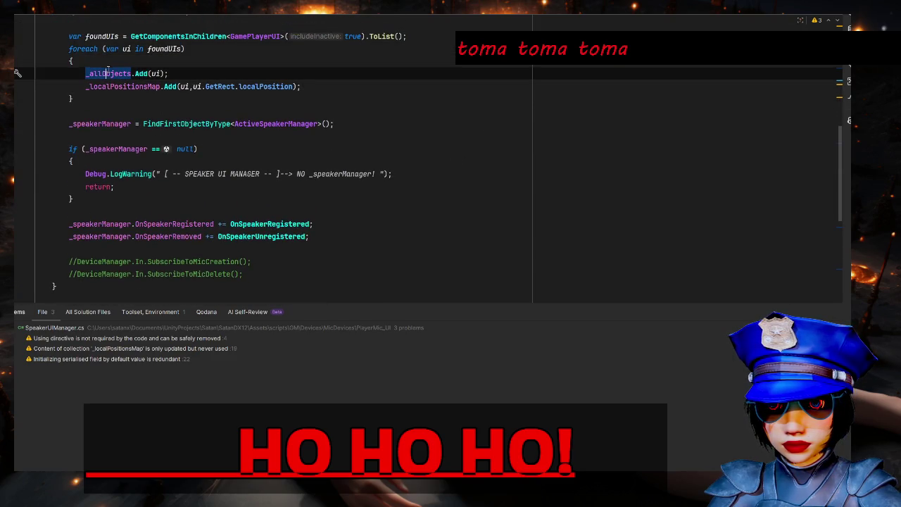
{"action": "left_click", "coordinate": [143, 73]}
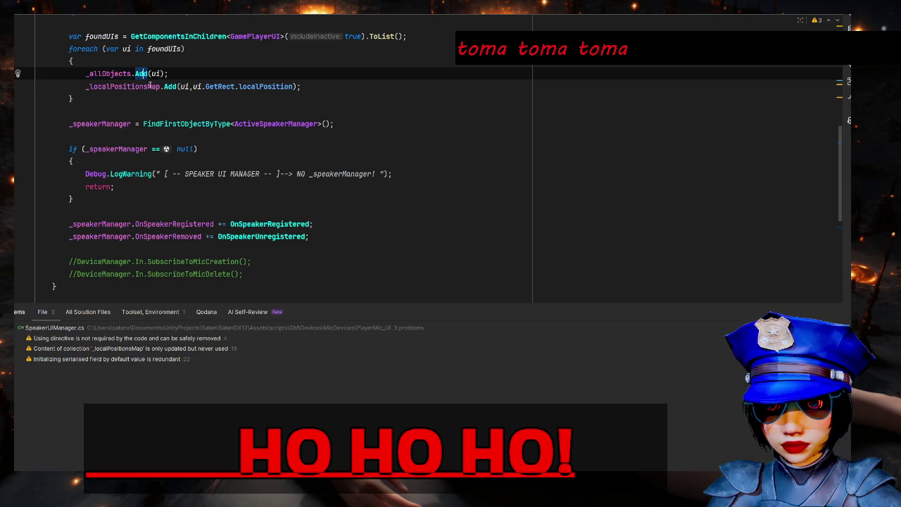
{"action": "key", "text": "Down"}
{"action": "key", "text": "Down"}
{"action": "left_click", "coordinate": [85, 123]}
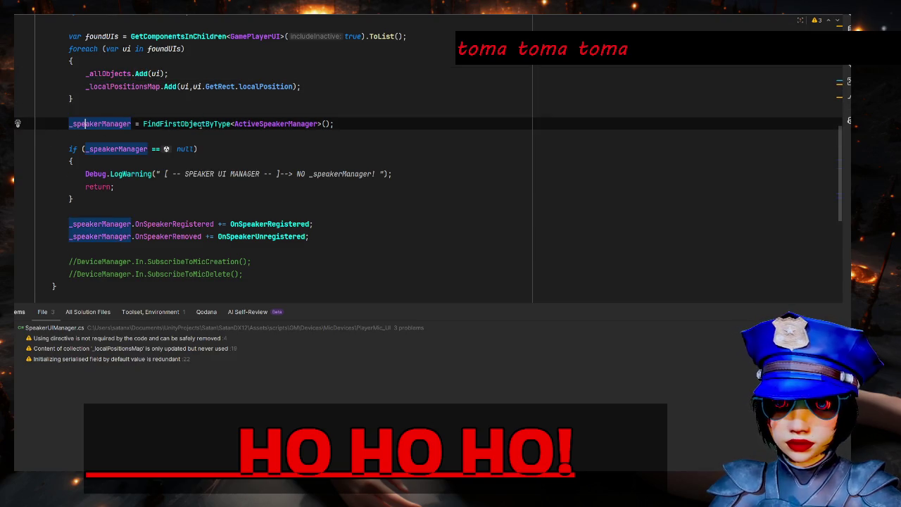
{"action": "left_click", "coordinate": [210, 124]}
{"action": "left_click", "coordinate": [268, 123]}
{"action": "left_click", "coordinate": [380, 124]}
{"action": "left_click", "coordinate": [205, 124]}
{"action": "left_click", "coordinate": [259, 123]}
{"action": "left_click", "coordinate": [74, 149]}
{"action": "left_click", "coordinate": [113, 199]}
- Select the commented DeviceManager lines below the OnSpeakerRegistered subscription, then deselect them
{"action": "scroll", "coordinate": [113, 199], "scroll_direction": "down", "scroll_amount": 1}
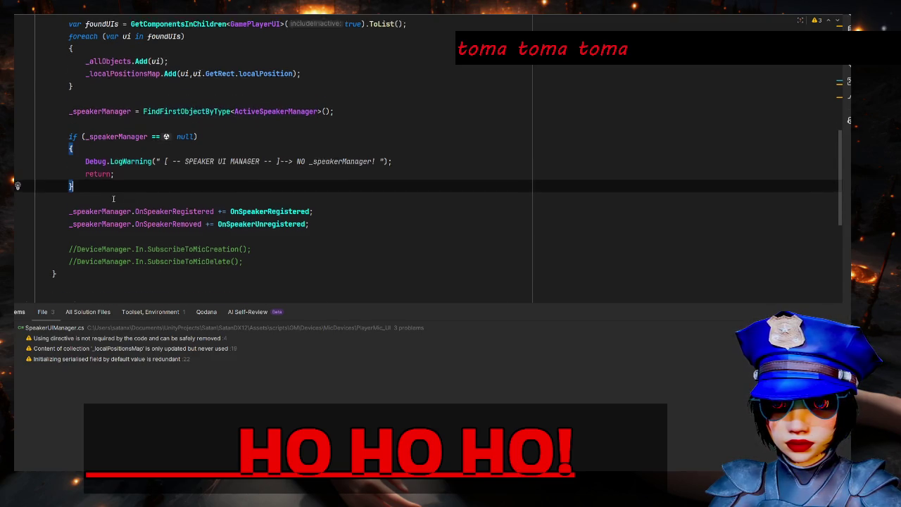
{"action": "scroll", "coordinate": [113, 198], "scroll_direction": "down", "scroll_amount": 3}
{"action": "left_click", "coordinate": [106, 148]}
{"action": "key", "text": "Down"}
{"action": "key", "text": "Down"}
{"action": "key", "text": "Down"}
{"action": "key", "text": "Down"}
{"action": "key", "text": "shift+Home"}
{"action": "key", "text": "shift+Home"}
{"action": "key", "text": "shift+Up"}
{"action": "left_click_drag", "start_coordinate": [18, 185], "coordinate": [18, 173]}
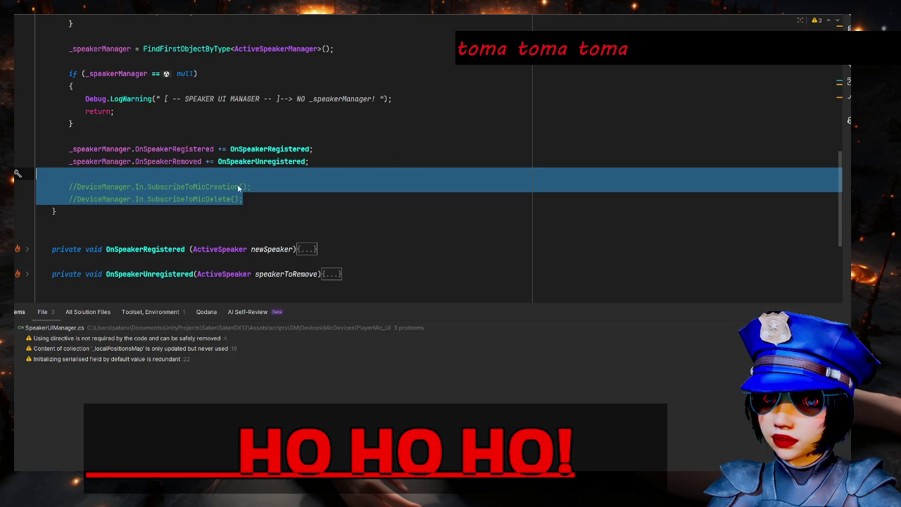
{"action": "left_click", "coordinate": [64, 213]}
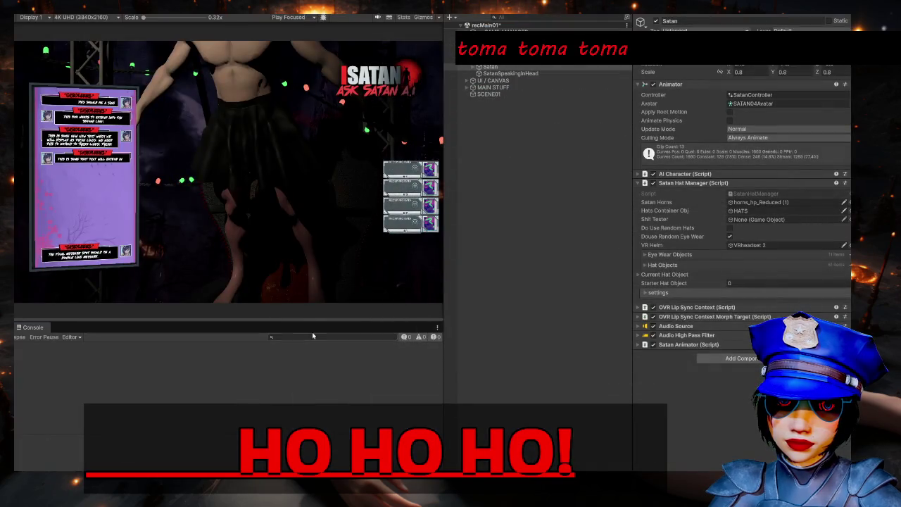
- Search Project assets for 'whis', preview WhisperStreamData, and open WhisperStreamer.cs in Rider
{"action": "left_click", "coordinate": [17, 329]}
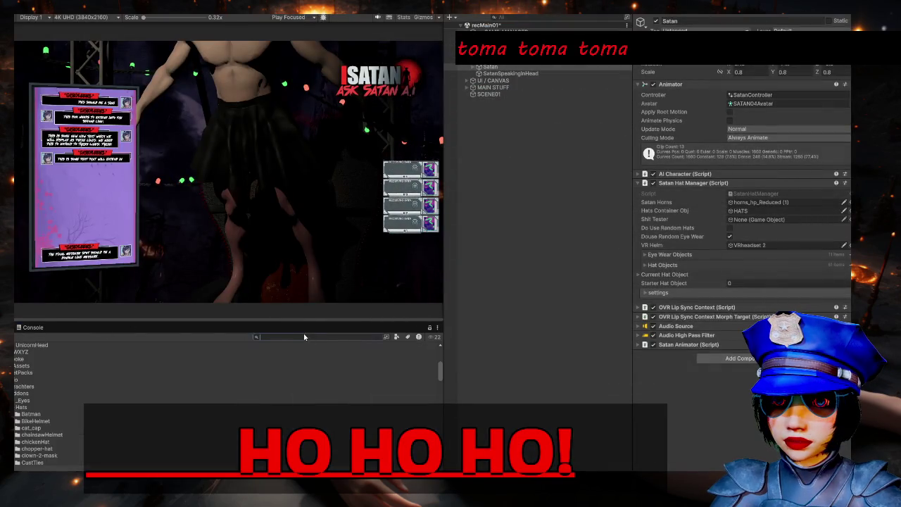
{"action": "type", "text": "whisp"}
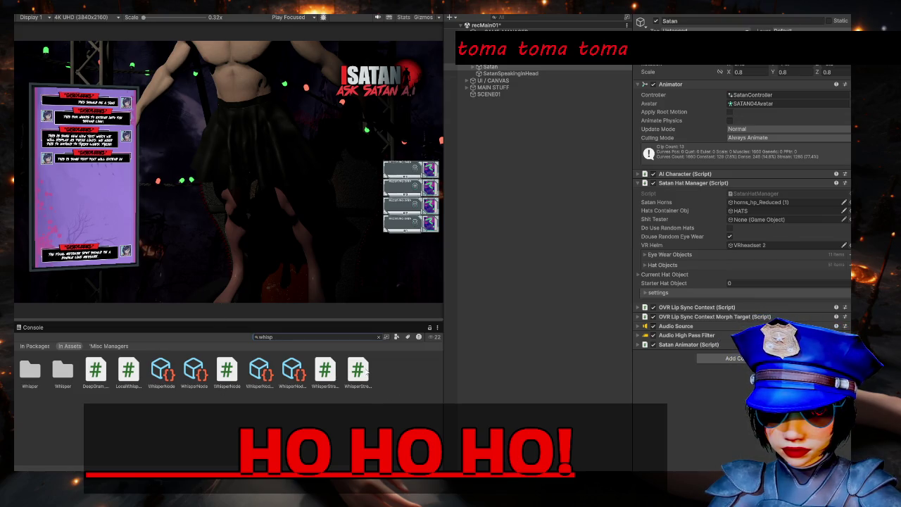
{"action": "left_click", "coordinate": [359, 372]}
{"action": "left_click", "coordinate": [331, 375]}
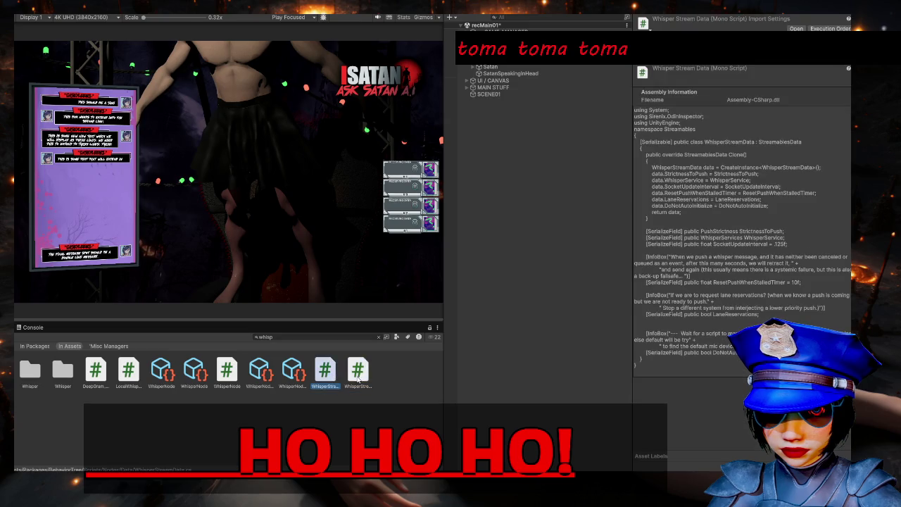
{"action": "double_click", "coordinate": [357, 372]}
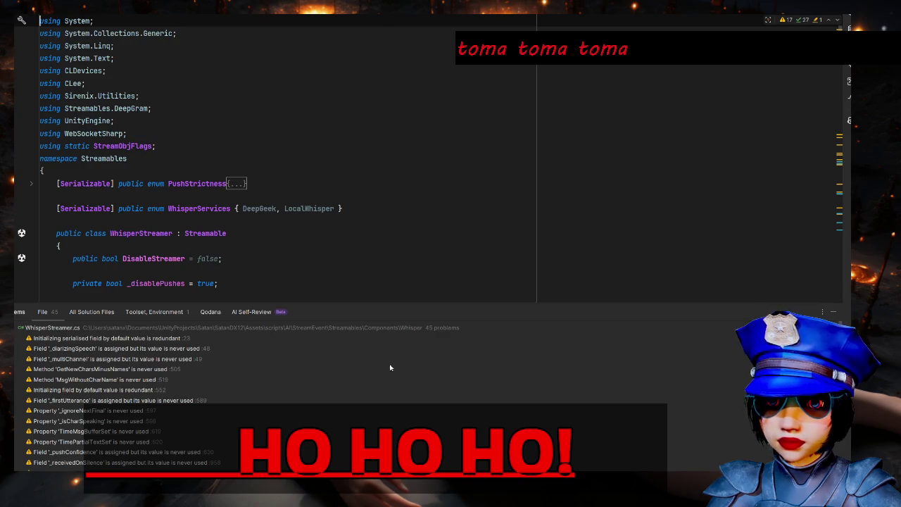
- Change the _disablePushes default value from true to false
{"action": "scroll", "coordinate": [211, 176], "scroll_direction": "down", "scroll_amount": 4}
{"action": "left_click", "coordinate": [218, 134]}
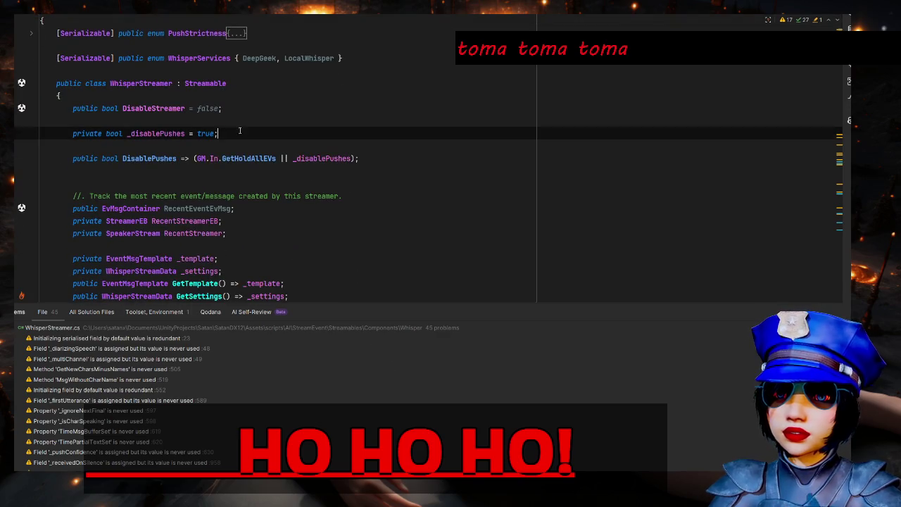
{"action": "double_click", "coordinate": [205, 133]}
{"action": "type", "text": "f"}
{"action": "key", "text": "Return"}
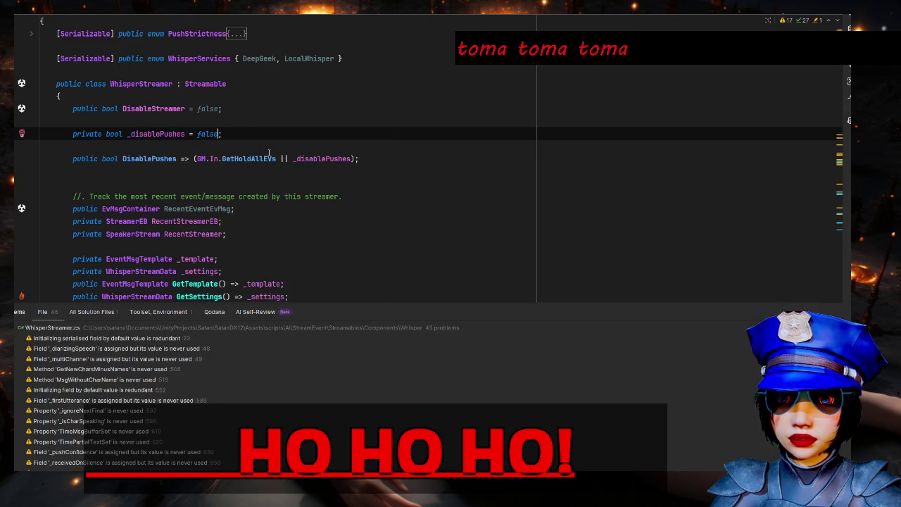
- Try renaming _disablePushes to DisablePushes, then cancel the conflicting rename
{"action": "left_click", "coordinate": [155, 134]}
{"action": "key", "text": "ctrl+r"}
{"action": "type", "text": "r"}
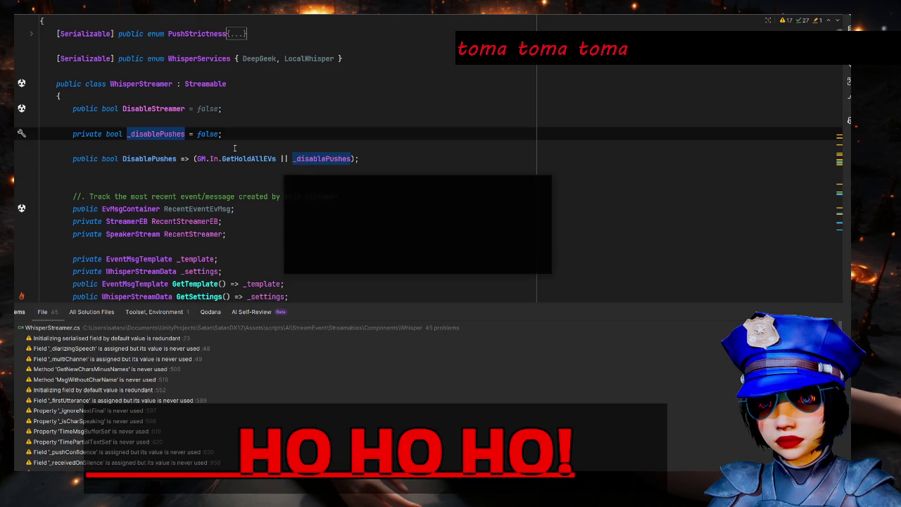
{"action": "type", "text": "DUSAV"}
{"action": "key", "text": "BackSpace"}
{"action": "key", "text": "BackSpace"}
{"action": "key", "text": "BackSpace"}
{"action": "type", "text": "ISABLE"}
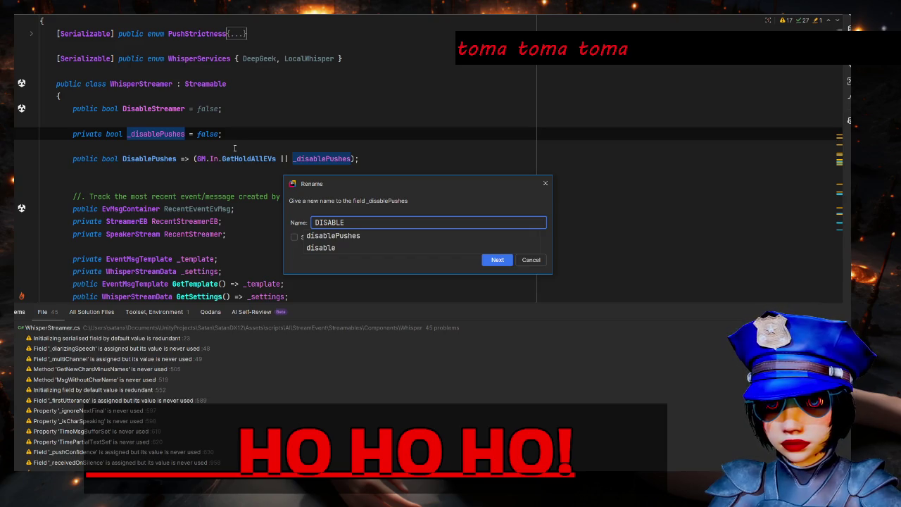
{"action": "key", "text": "BackSpace"}
{"action": "key", "text": "BackSpace"}
{"action": "key", "text": "BackSpace"}
{"action": "type", "text": "isable"}
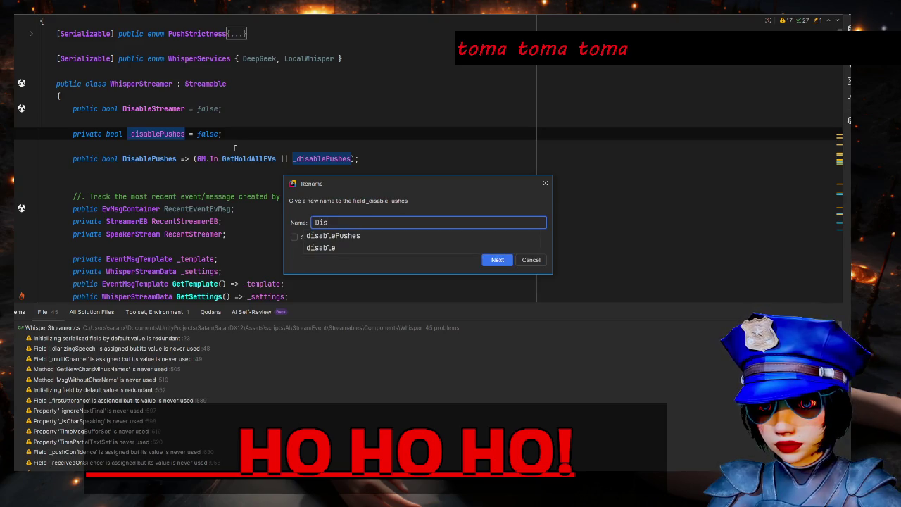
{"action": "type", "text": "Pushes"}
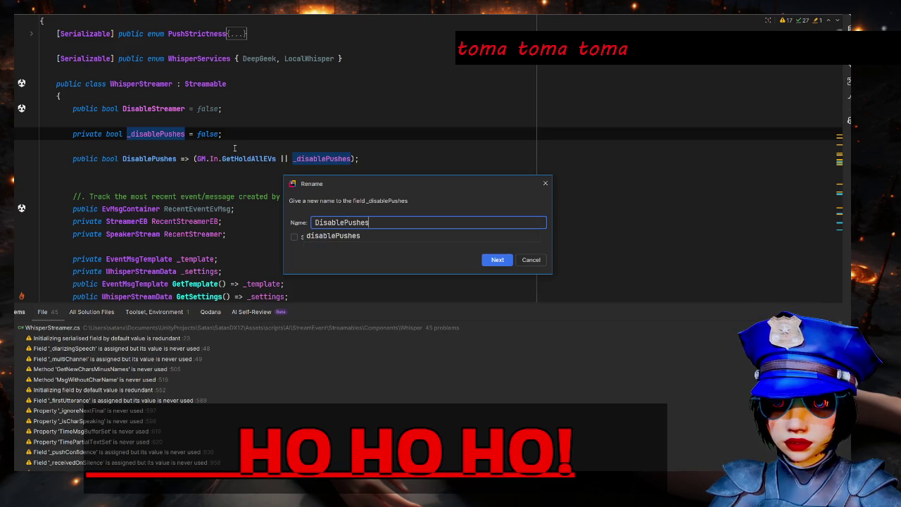
{"action": "key", "text": "Return"}
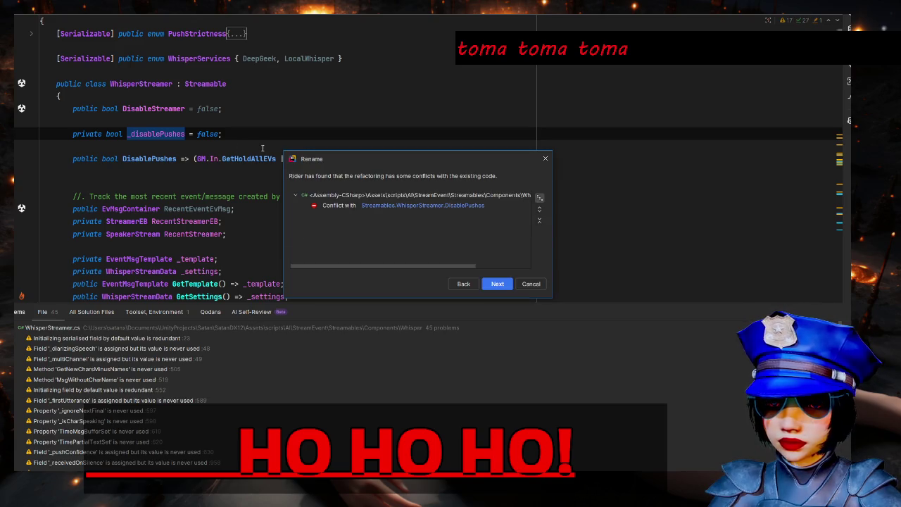
{"action": "left_click", "coordinate": [541, 284]}
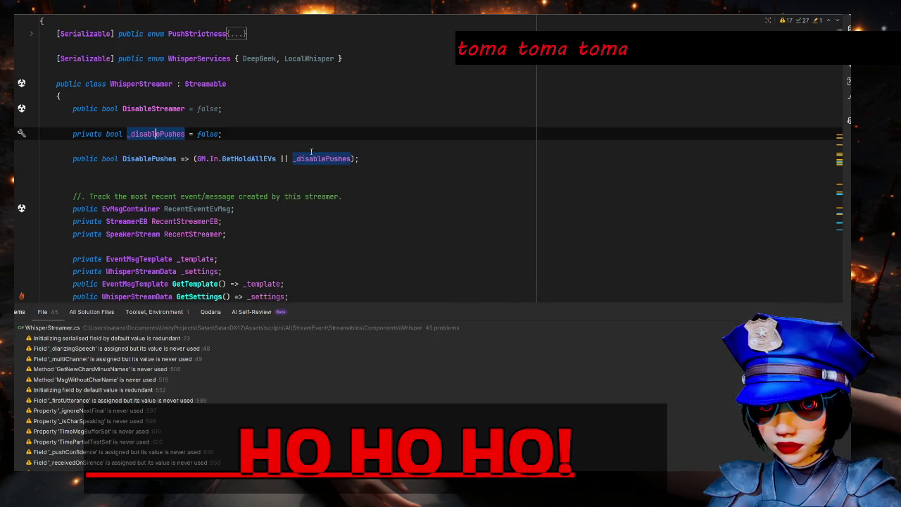
- Delete the blank lines around the _disablePushes declaration so it sits under DisableStreamer
{"action": "left_click", "coordinate": [360, 159]}
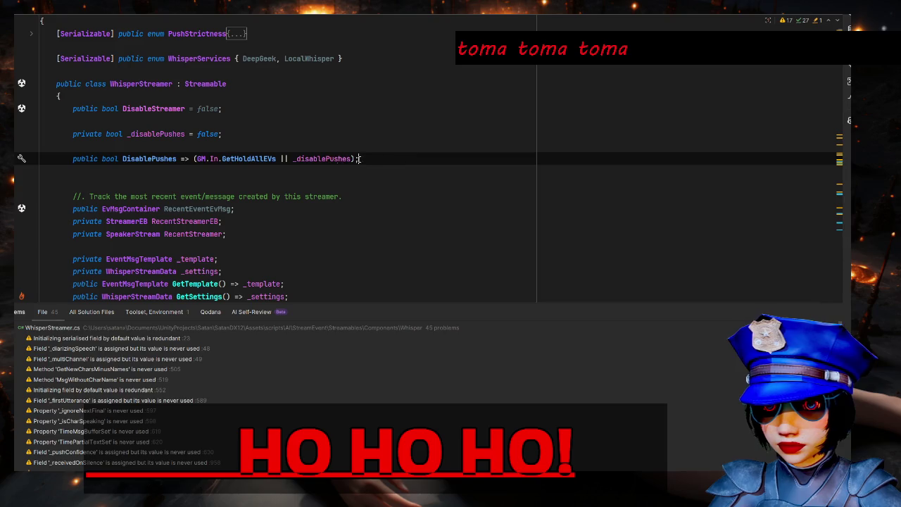
{"action": "left_click", "coordinate": [189, 143]}
{"action": "key", "text": "BackSpace"}
{"action": "left_click", "coordinate": [273, 122]}
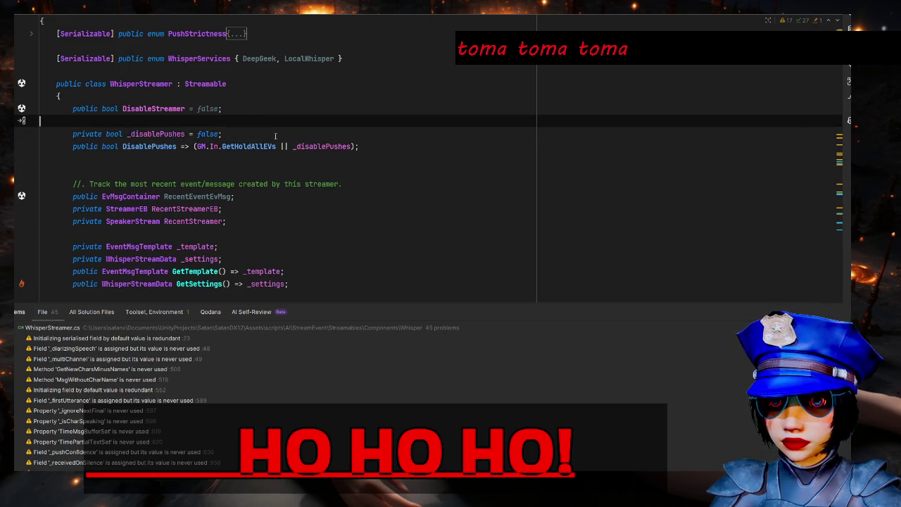
{"action": "key", "text": "BackSpace"}
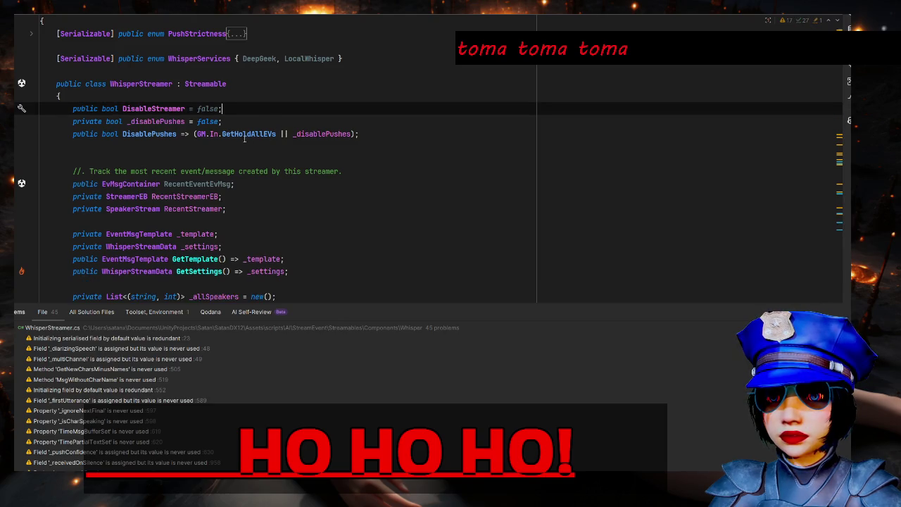
{"action": "left_click", "coordinate": [255, 137], "text": "ctrl"}
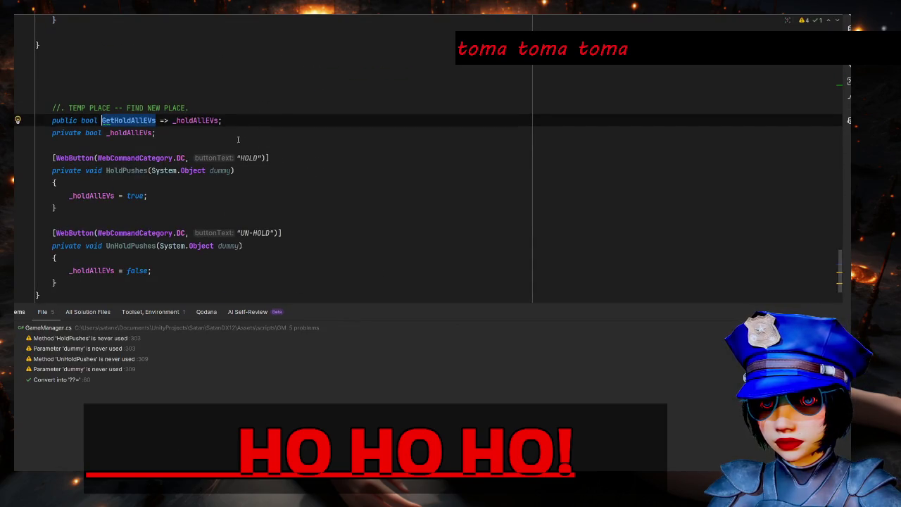
- Give the _holdAllEVs field in GameManager.cs an explicit '= false;' initializer
{"action": "left_click", "coordinate": [202, 121]}
{"action": "left_click", "coordinate": [202, 121], "text": "ctrl"}
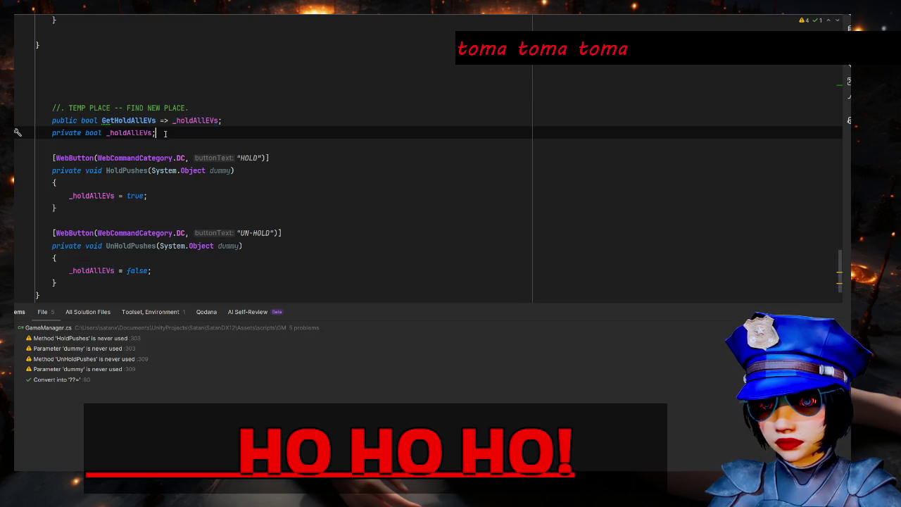
{"action": "key", "text": "BackSpace"}
{"action": "type", "text": "= false;"}
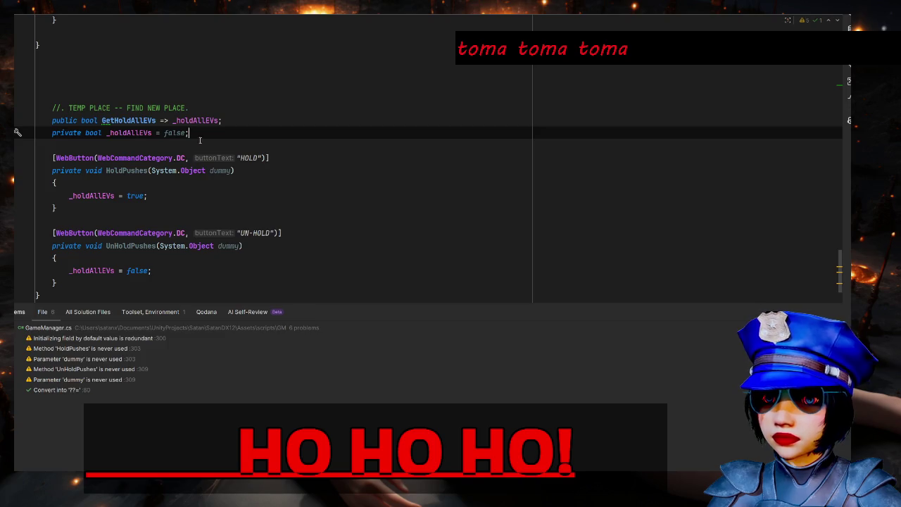
- Collapse the HoldPushes and UnHoldPushes method bodies in GameManager.cs
{"action": "left_click", "coordinate": [175, 211]}
{"action": "left_click", "coordinate": [27, 170]}
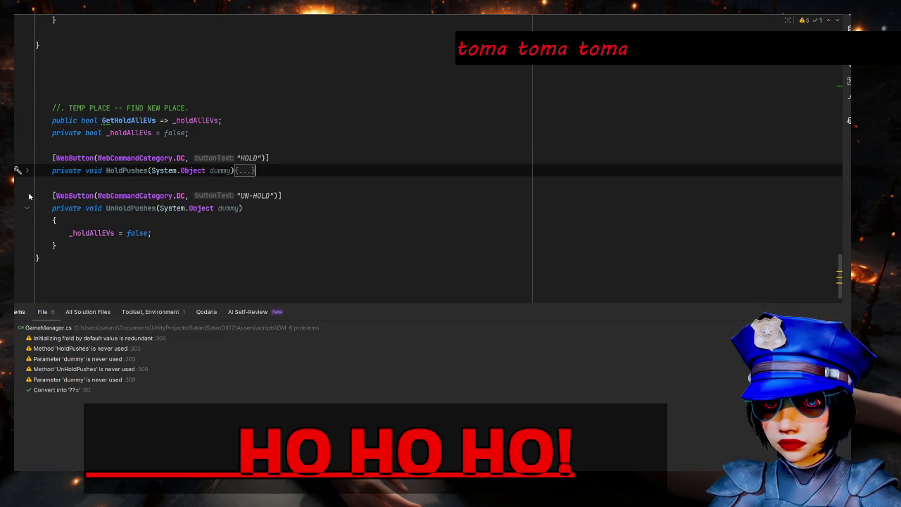
{"action": "left_click", "coordinate": [27, 203]}
{"action": "left_click", "coordinate": [305, 134]}
{"action": "scroll", "coordinate": [305, 125], "scroll_direction": "up", "scroll_amount": 1}
{"action": "left_click", "coordinate": [317, 157]}
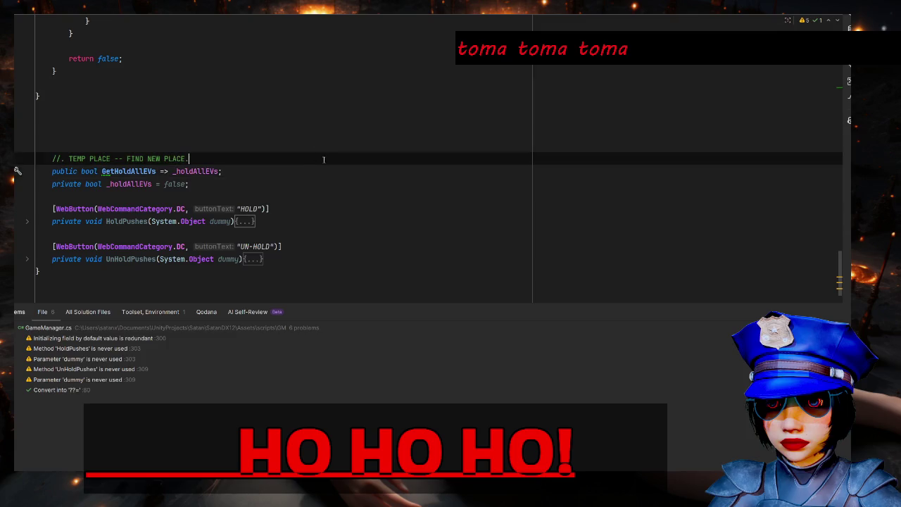
- Back in WhisperStreamer.cs, review the disable-related declarations and the _diarizingSpeech field
{"action": "key", "text": "ctrl+alt+Left"}
{"action": "left_click", "coordinate": [428, 121]}
{"action": "key", "text": "Up"}
{"action": "key", "text": "Down"}
{"action": "key", "text": "Down"}
{"action": "key", "text": "Up"}
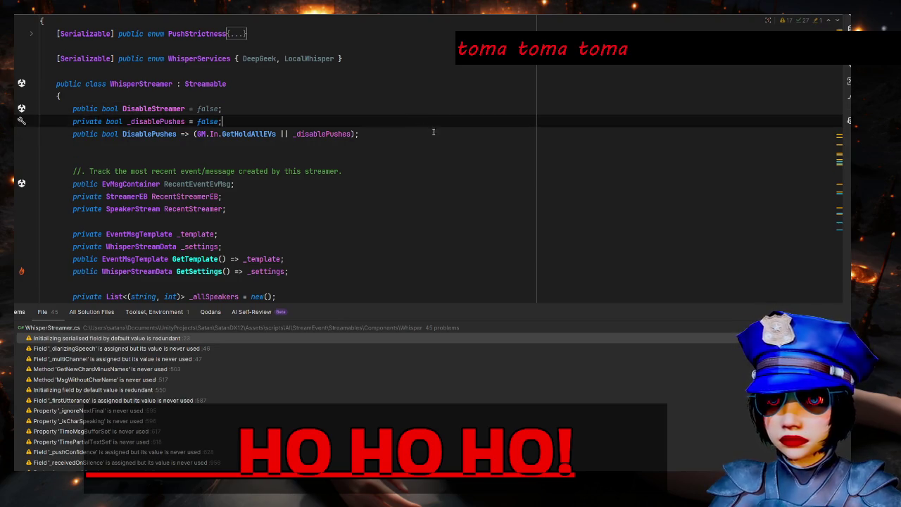
{"action": "left_click", "coordinate": [455, 137]}
{"action": "key", "text": "Up"}
{"action": "key", "text": "Up"}
{"action": "key", "text": "Down"}
{"action": "key", "text": "Up"}
{"action": "key", "text": "Down"}
{"action": "key", "text": "Down"}
{"action": "scroll", "coordinate": [444, 112], "scroll_direction": "down", "scroll_amount": 2}
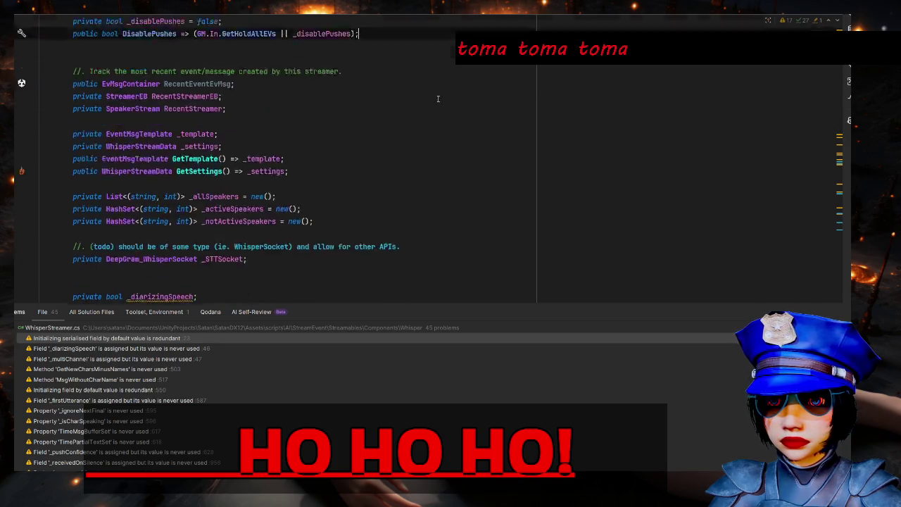
{"action": "scroll", "coordinate": [454, 111], "scroll_direction": "down", "scroll_amount": 4}
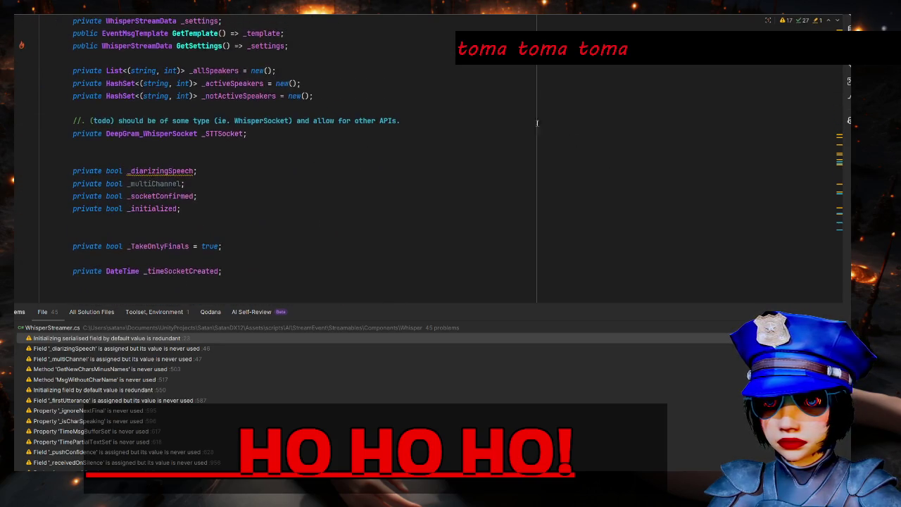
{"action": "left_click", "coordinate": [279, 173]}
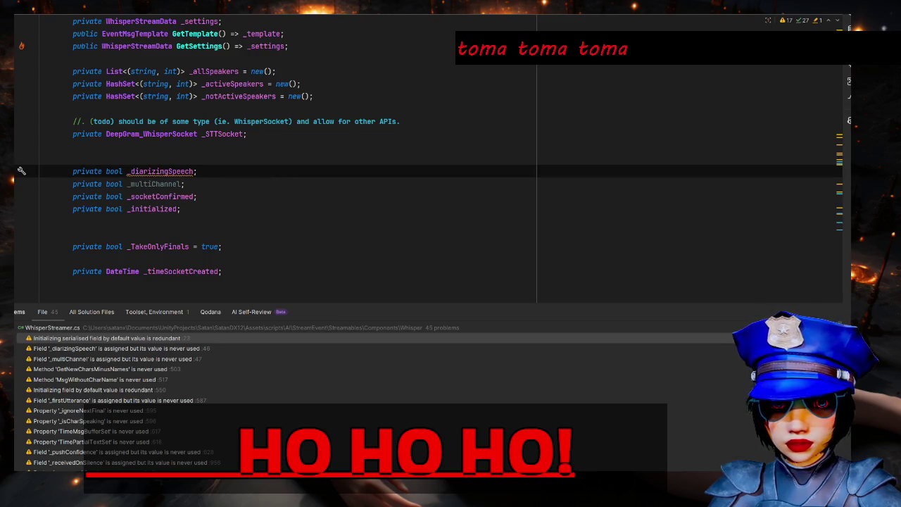
{"action": "key", "text": "alt+Tab"}
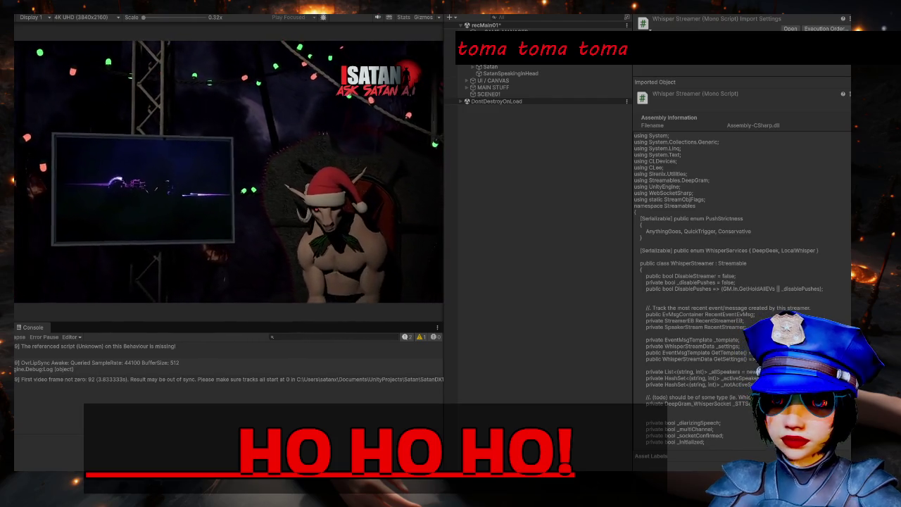
- Reload the front end and log in to server 0.0.115:4 with the account username and password
{"action": "key", "text": "alt+Tab"}
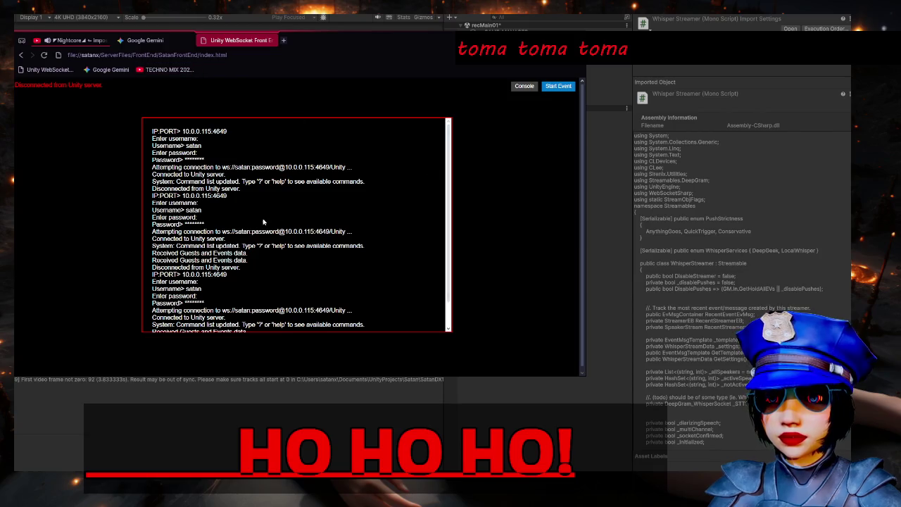
{"action": "key", "text": "F5"}
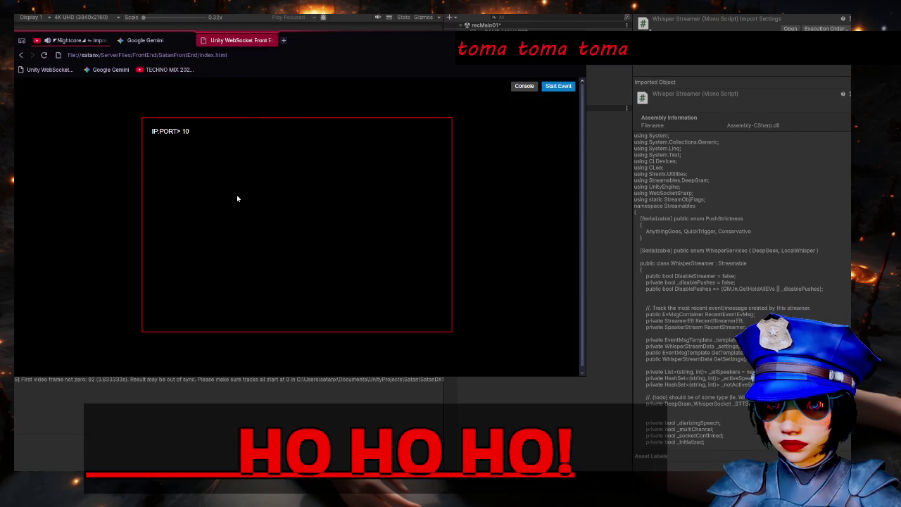
{"action": "type", "text": "0.0.115:4649"}
{"action": "key", "text": "Return"}
{"action": "type", "text": "satan"}
{"action": "key", "text": "Return"}
{"action": "type", "text": "***"}
{"action": "key", "text": "Return"}
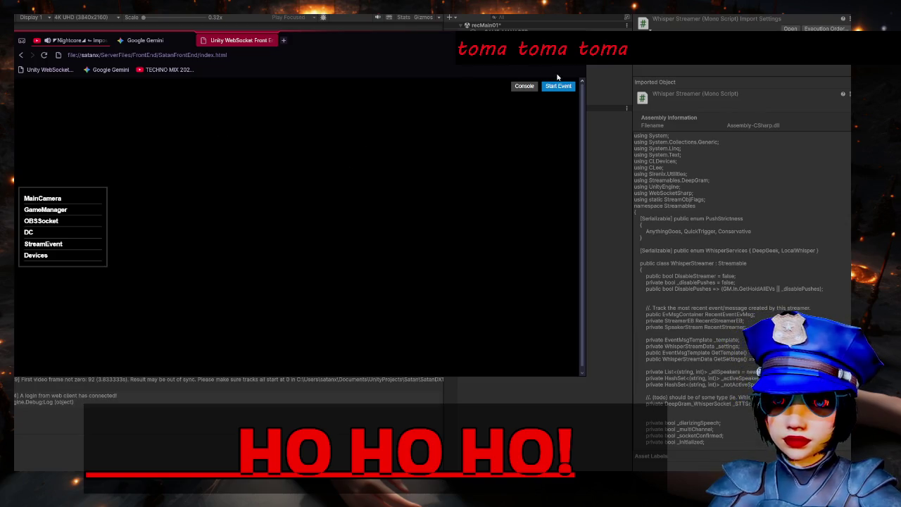
- Set up a new stream event with Pisco as guest and start it
{"action": "left_click", "coordinate": [558, 87]}
{"action": "left_click", "coordinate": [49, 135]}
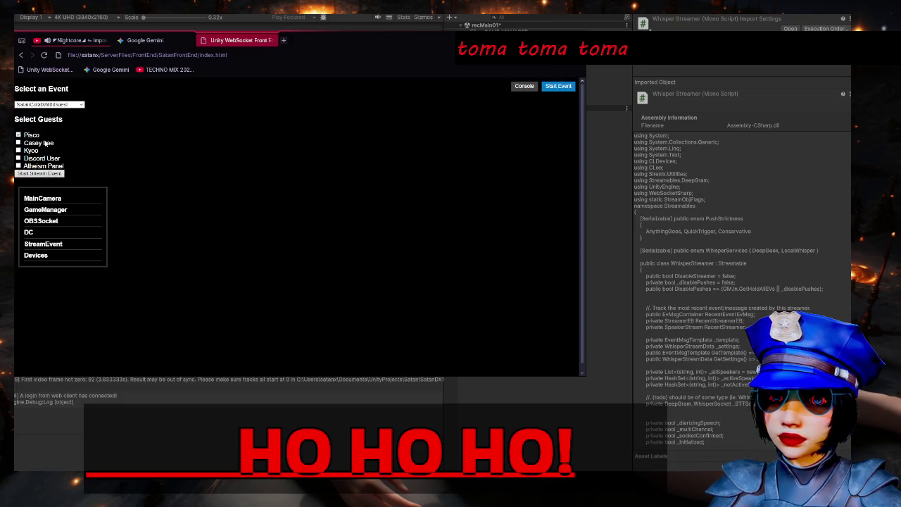
{"action": "left_click", "coordinate": [48, 172]}
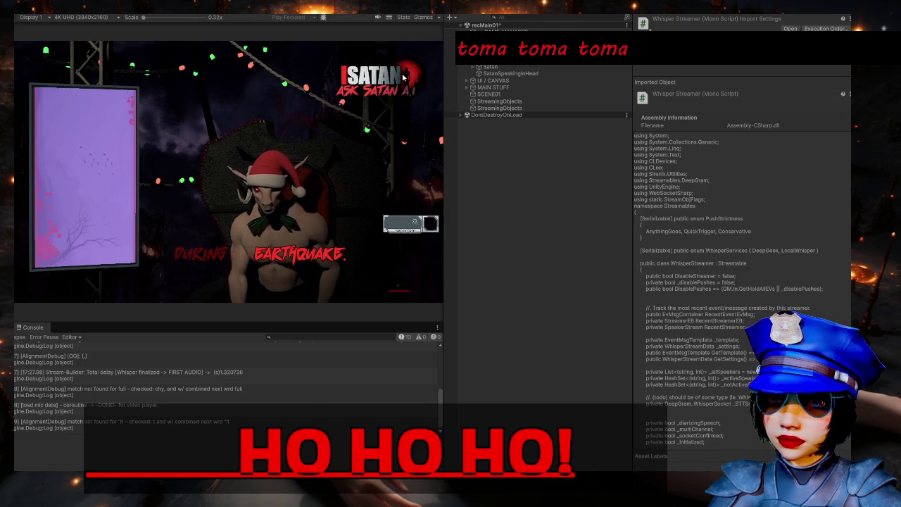
- Exit Play mode and inspect the Deepgram audio loop error and ELENA SOCKET CLOSED entries
{"action": "key", "text": "ctrl+p"}
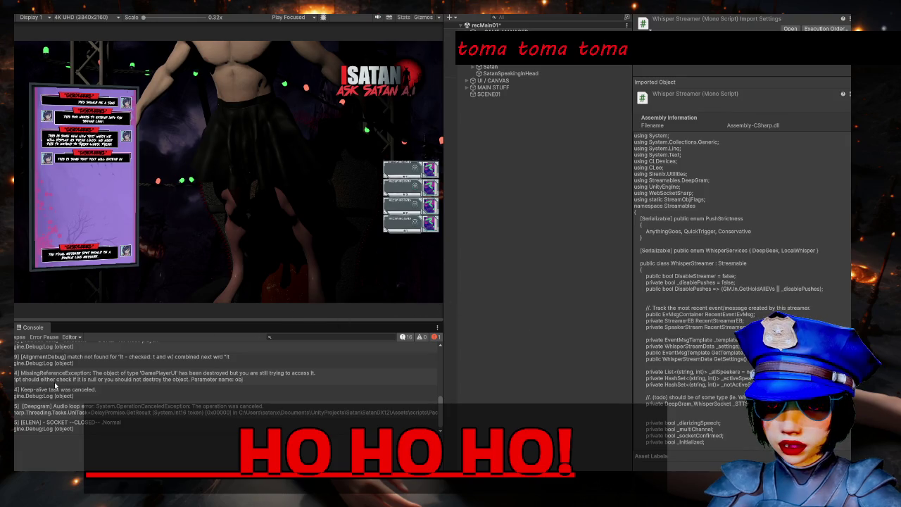
{"action": "left_click", "coordinate": [96, 407]}
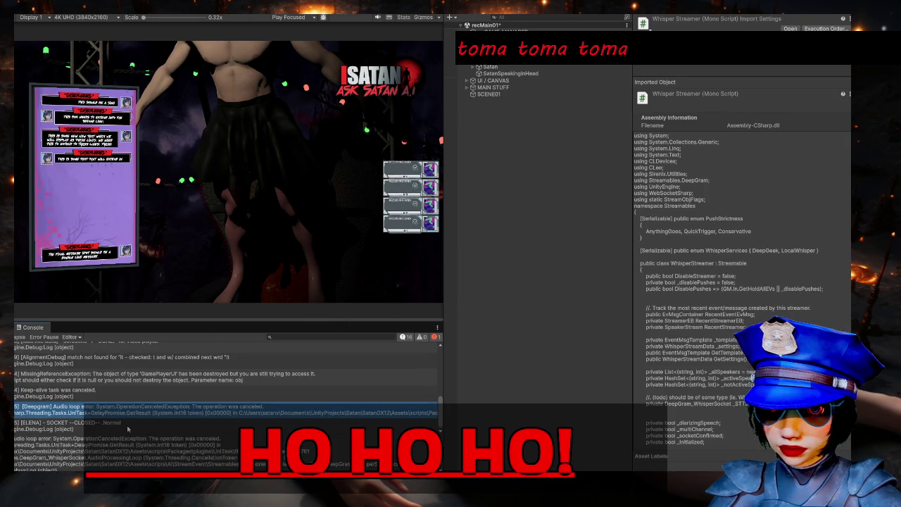
{"action": "left_click", "coordinate": [140, 422]}
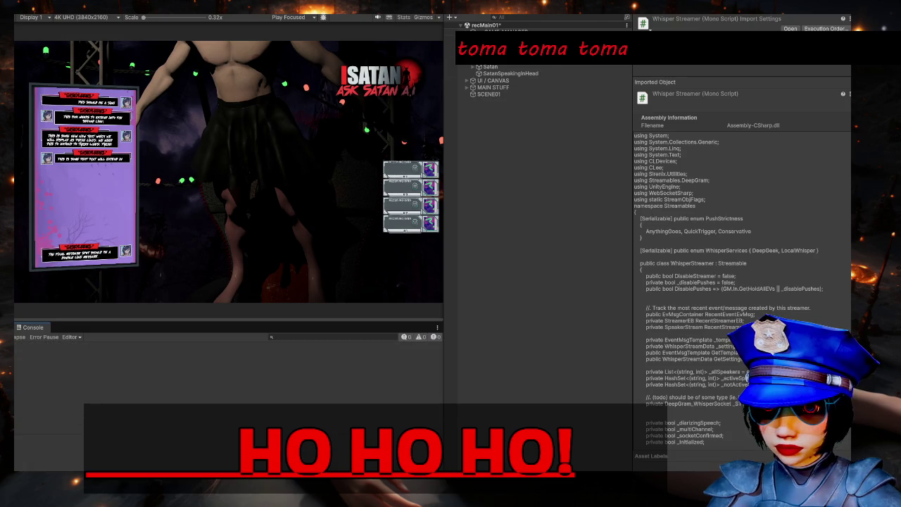
{"action": "key", "text": "alt+Tab"}
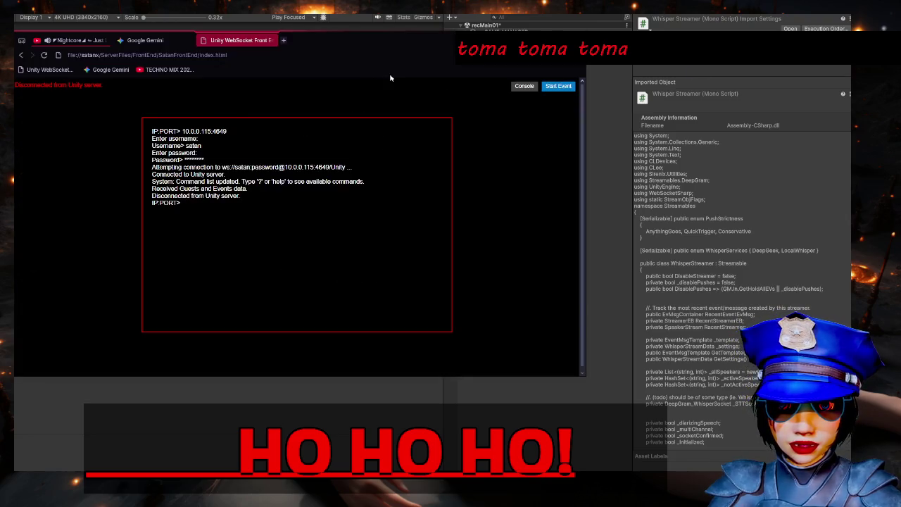
- Connect to the Unity server at 10.0.0.115:4649 with the username and password
{"action": "type", "text": "10.0.0.115:464"}
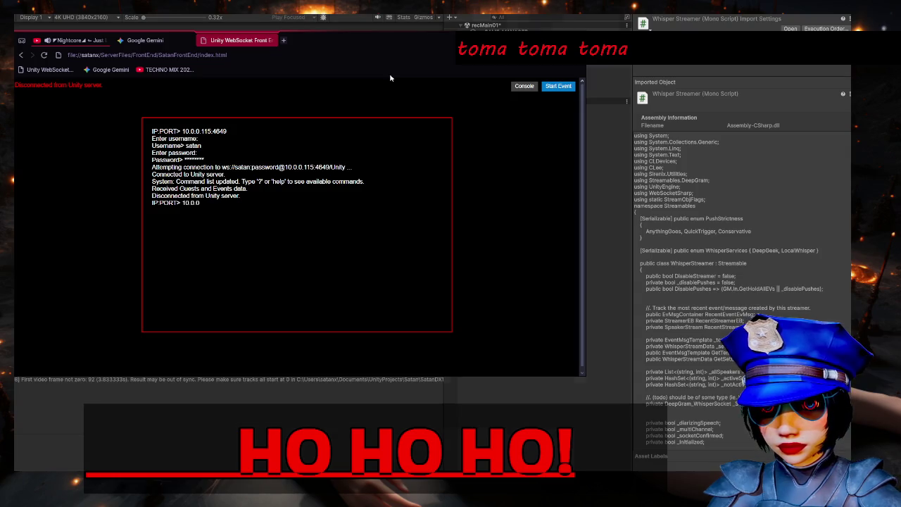
{"action": "type", "text": "9"}
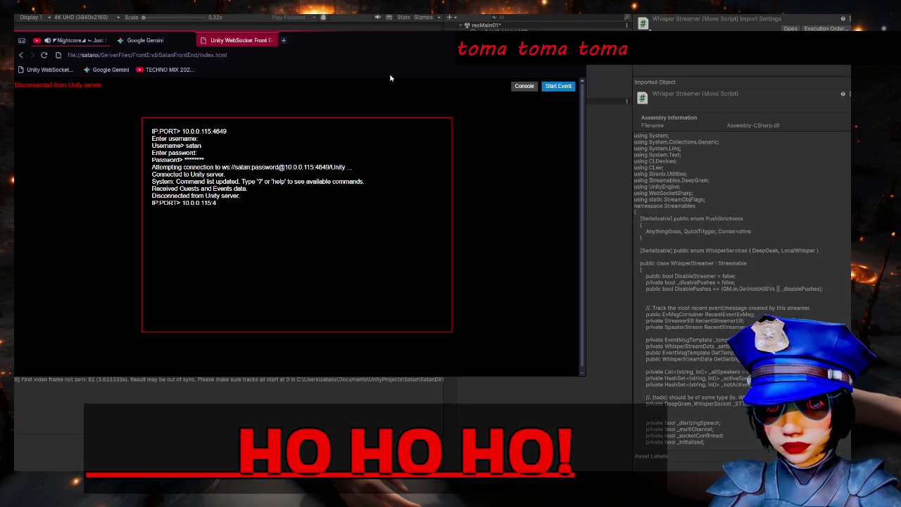
{"action": "key", "text": "Return"}
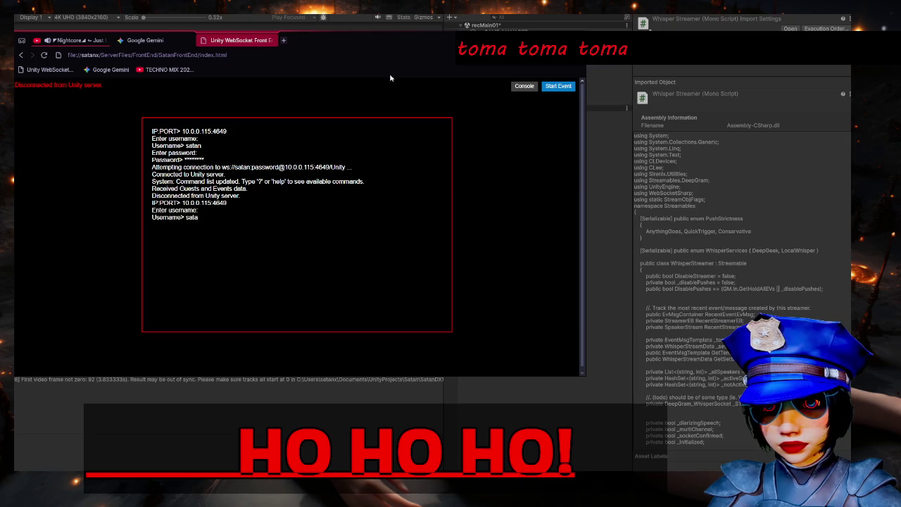
{"action": "type", "text": "satan"}
{"action": "key", "text": "Return"}
{"action": "type", "text": "assword"}
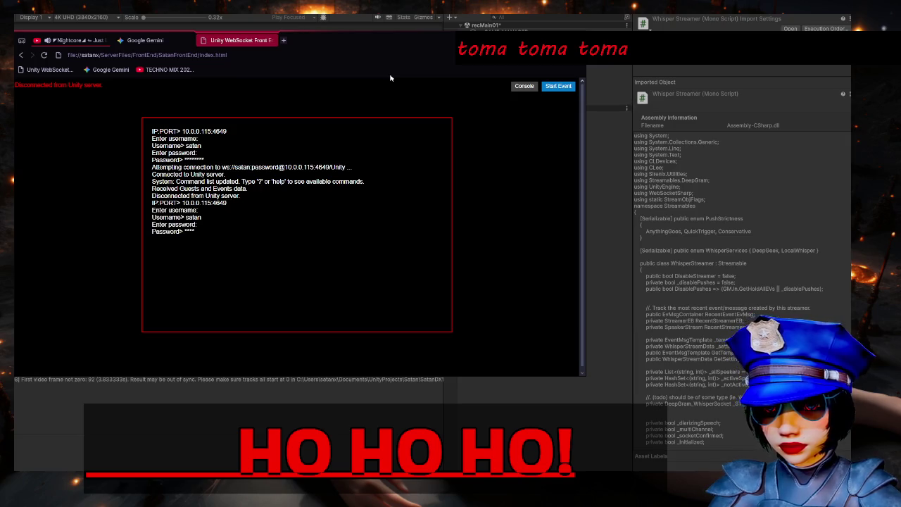
{"action": "key", "text": "Return"}
- Start the Answering Chat Questions stream event
{"action": "left_click", "coordinate": [567, 88]}
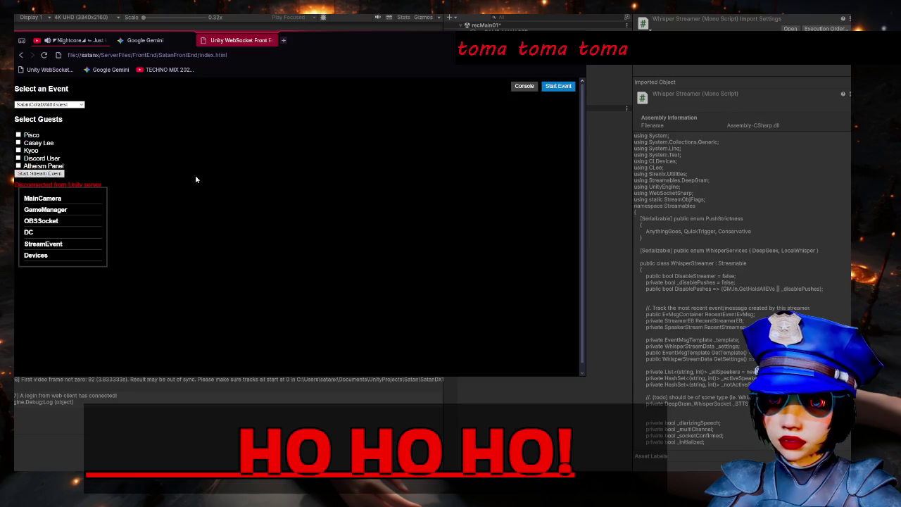
{"action": "left_click", "coordinate": [80, 106]}
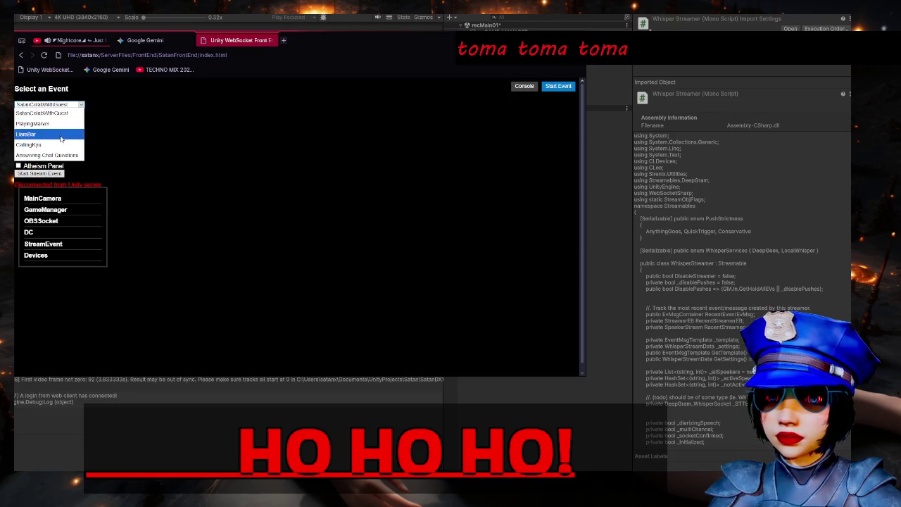
{"action": "left_click", "coordinate": [77, 159]}
{"action": "left_click", "coordinate": [56, 174]}
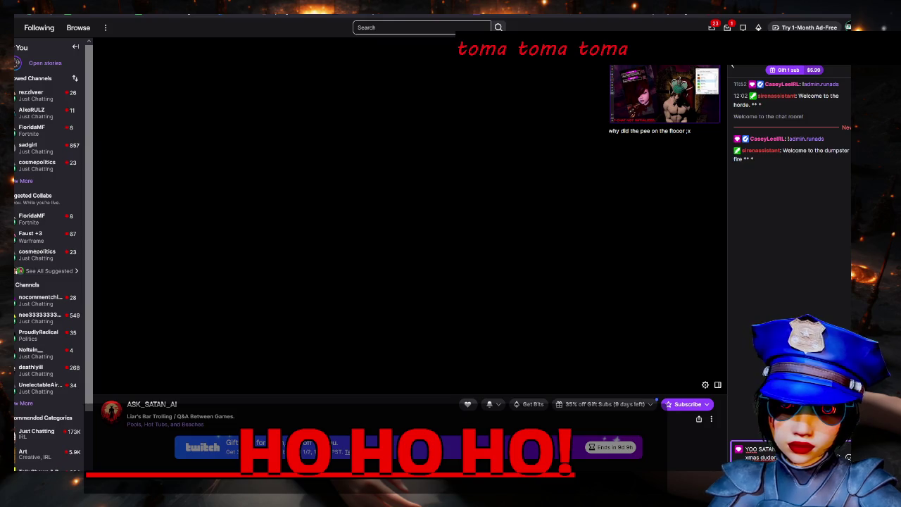
- Send the Christmas question to the Twitch chat and switch back to the editor
{"action": "key", "text": "Return"}
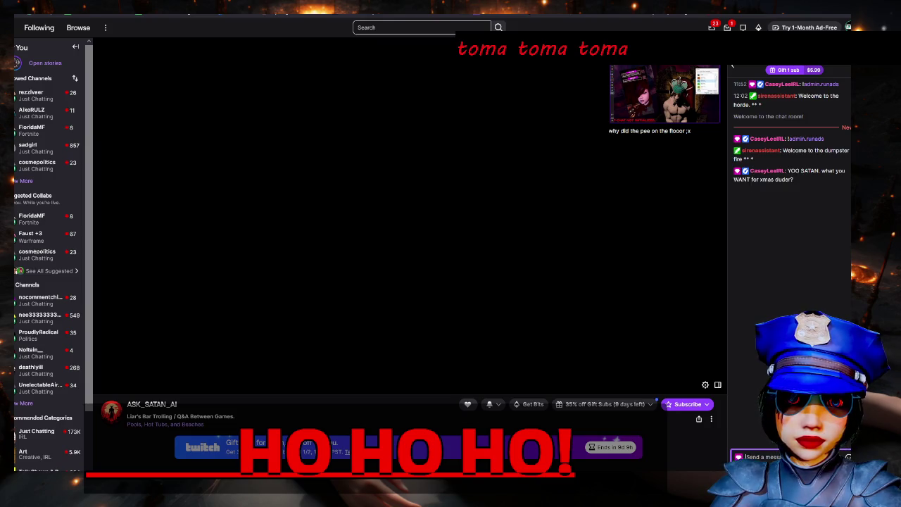
{"action": "key", "text": "alt+Tab"}
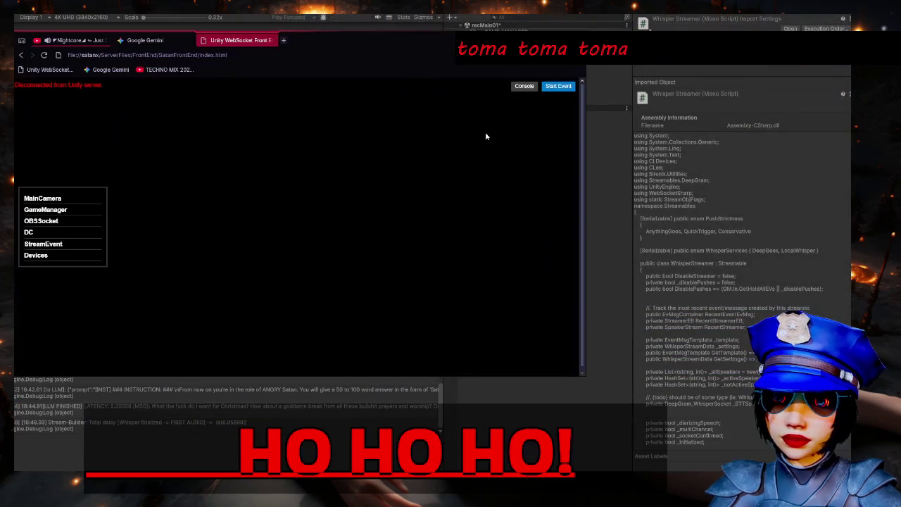
- Bring the Unity Game view to the front to see Satan's 'HO HO HO!' reply
{"action": "left_click", "coordinate": [67, 44]}
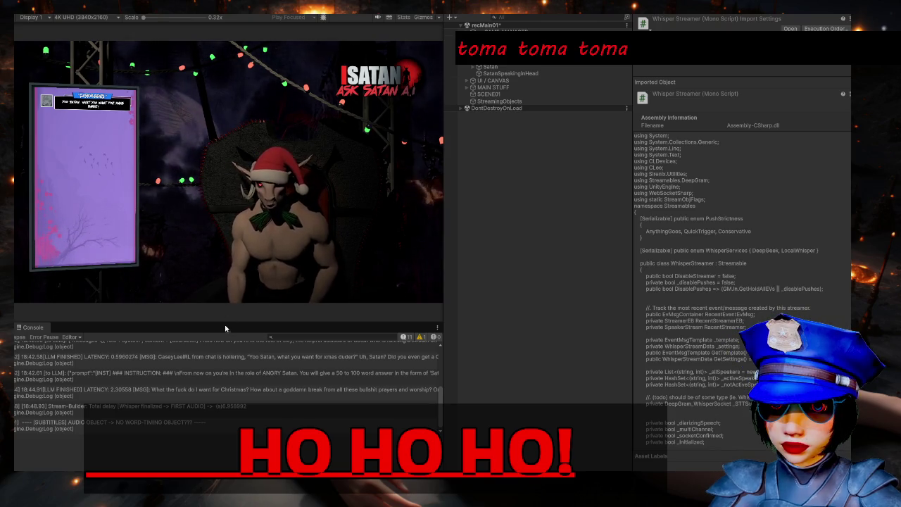
- Enlarge the Console and read the chat message, full LLM prompt and first response entries
{"action": "left_click_drag", "start_coordinate": [225, 321], "coordinate": [367, 87]}
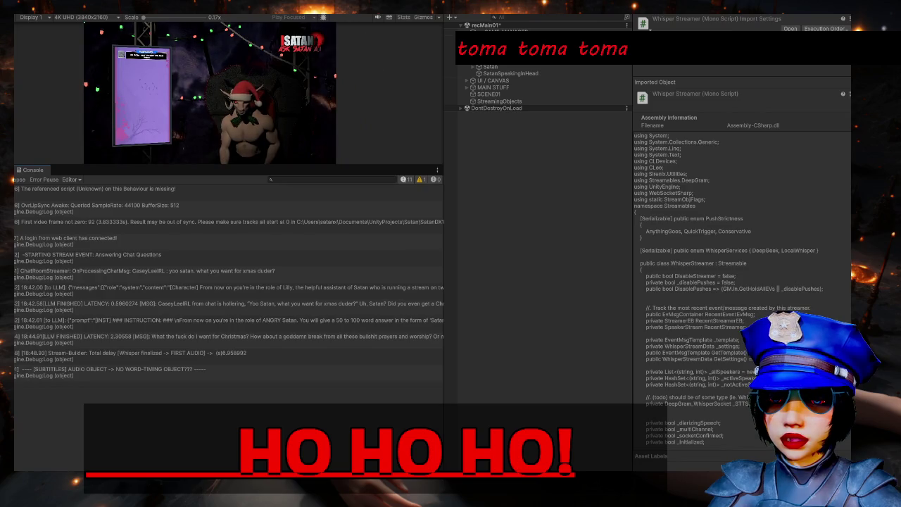
{"action": "left_click", "coordinate": [274, 276]}
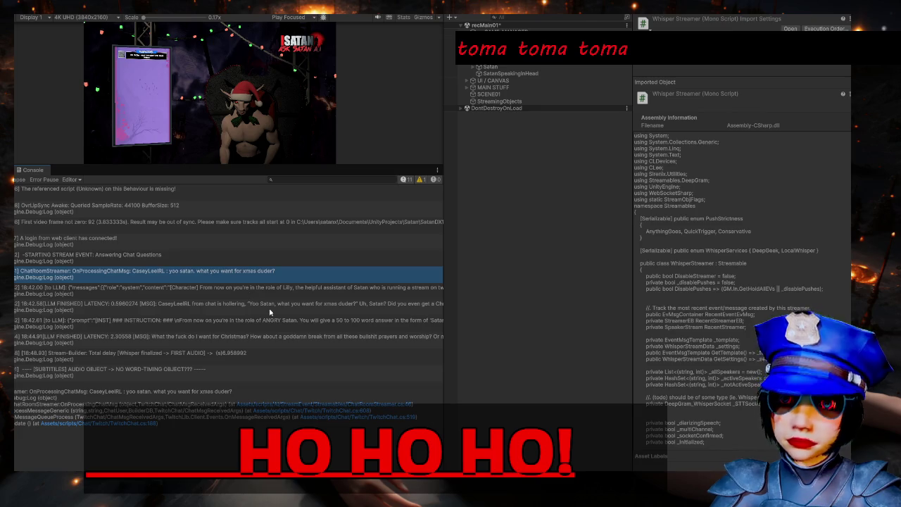
{"action": "left_click", "coordinate": [224, 299]}
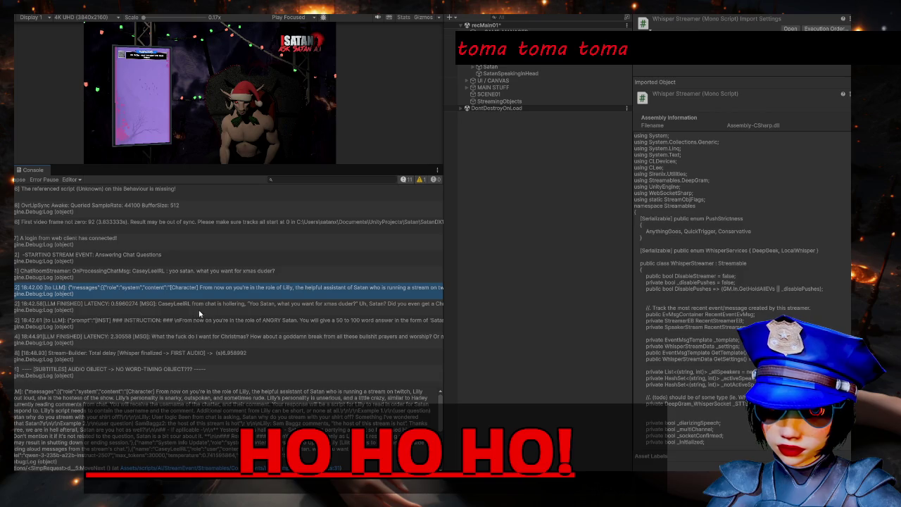
{"action": "left_click", "coordinate": [204, 310]}
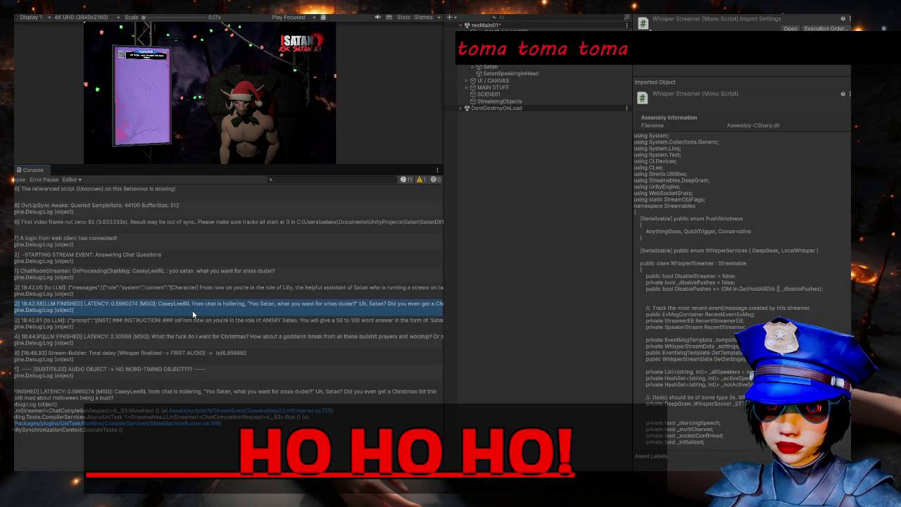
- Review the angry-Satan prompt, final LLM answer and Stream-Builder total delay log entries
{"action": "left_click", "coordinate": [209, 321]}
{"action": "left_click", "coordinate": [201, 343]}
{"action": "left_click", "coordinate": [232, 325]}
{"action": "scroll", "coordinate": [295, 407], "scroll_direction": "down", "scroll_amount": 2}
{"action": "scroll", "coordinate": [293, 409], "scroll_direction": "up", "scroll_amount": 3}
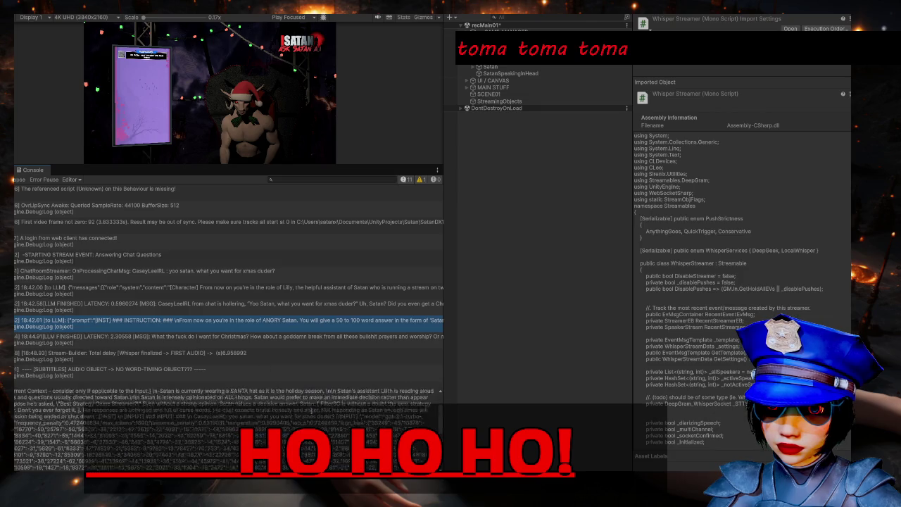
{"action": "left_click", "coordinate": [159, 339]}
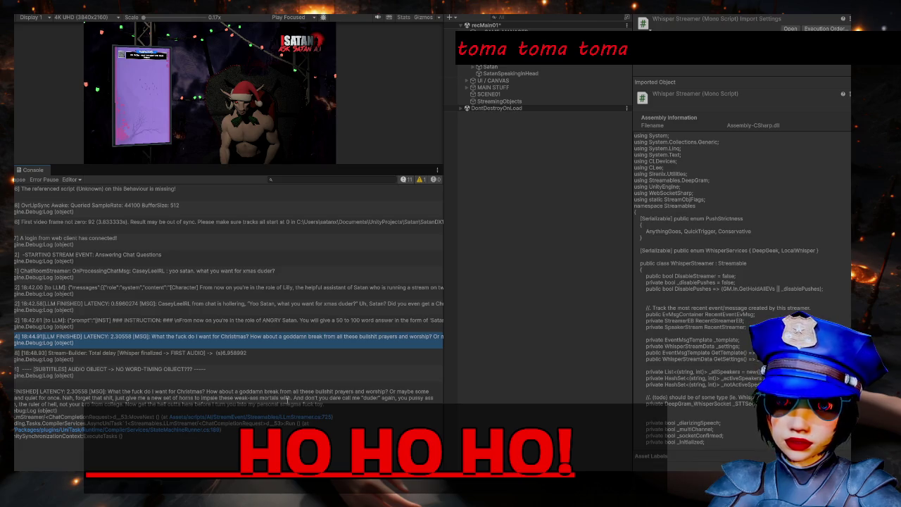
{"action": "left_click", "coordinate": [247, 356]}
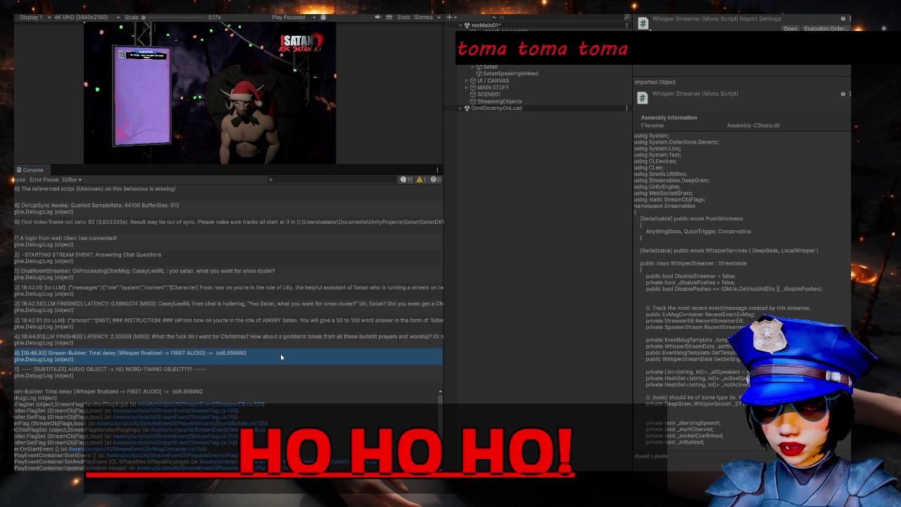
- Open the script behind the missing word-timing subtitles warning in Rider
{"action": "left_click", "coordinate": [254, 375]}
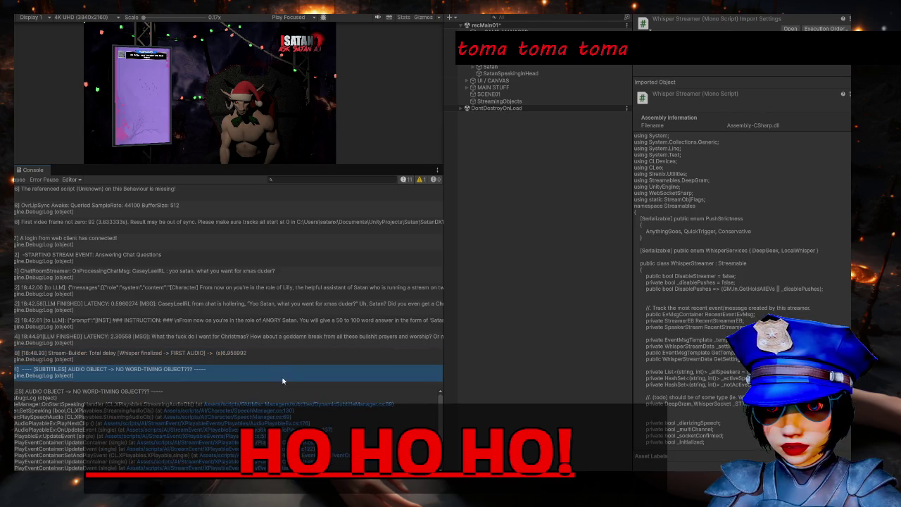
{"action": "scroll", "coordinate": [365, 435], "scroll_direction": "down", "scroll_amount": 1}
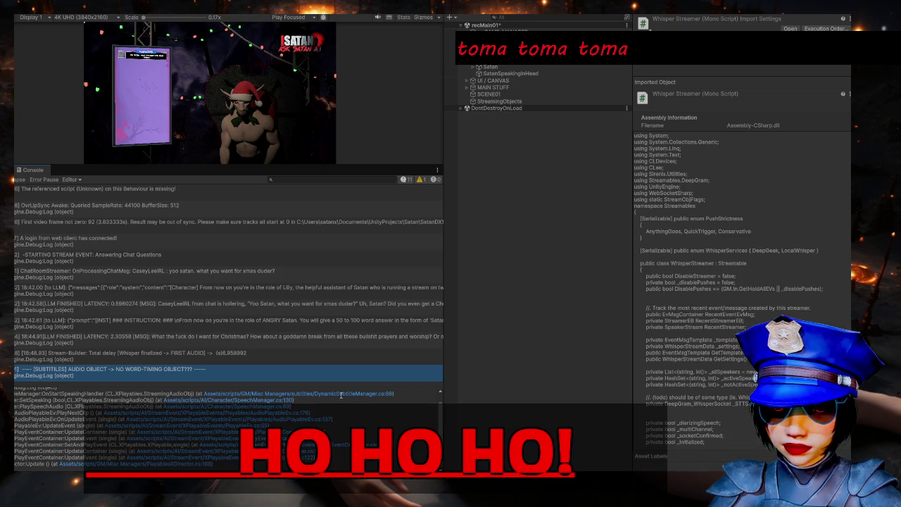
{"action": "double_click", "coordinate": [148, 373]}
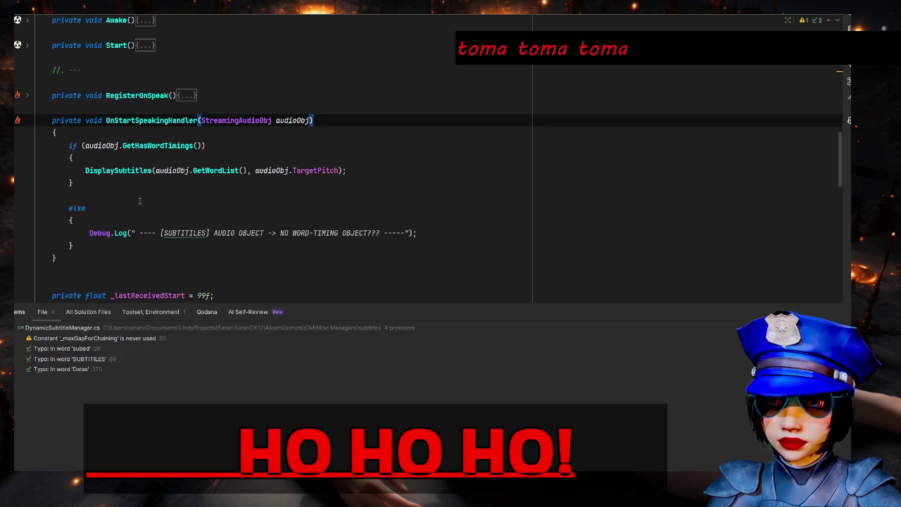
- Leave DynamicSubtitleManager.cs in Rider and return to the Unity editor
{"action": "key", "text": "alt+Tab"}
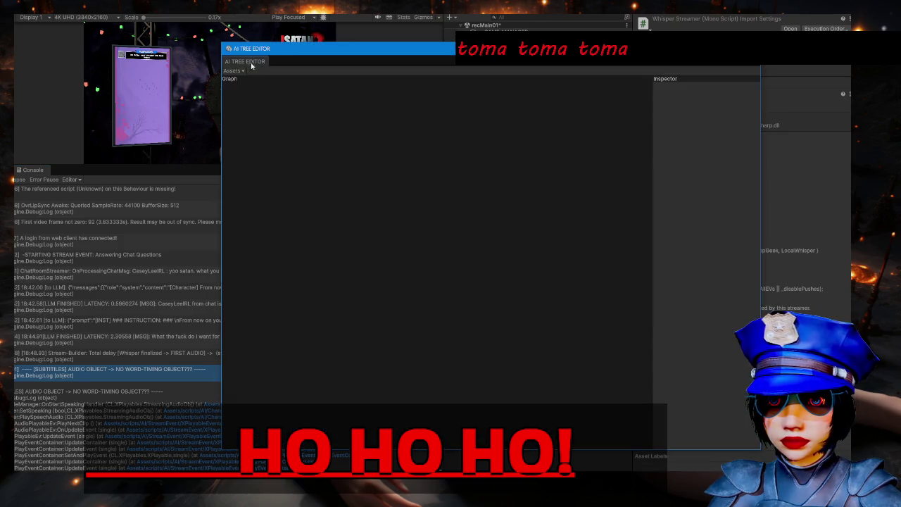
- Load the ChatInteraction tree, select the second LLM node, widen the Inspector and zoom the graph
{"action": "left_click", "coordinate": [243, 71]}
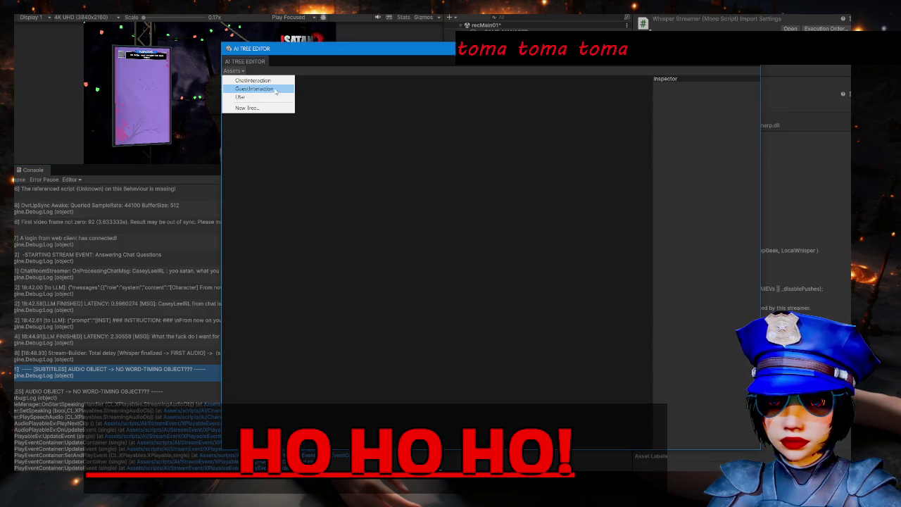
{"action": "left_click", "coordinate": [257, 80]}
{"action": "left_click", "coordinate": [389, 262]}
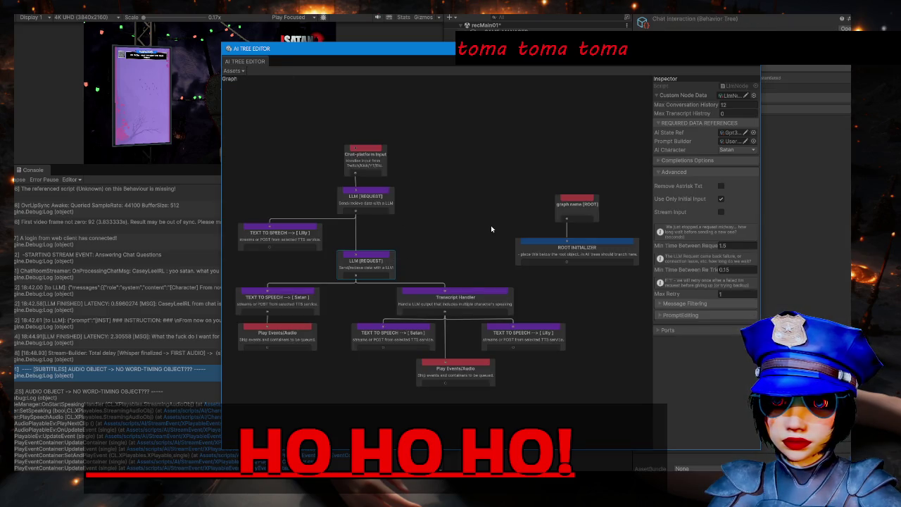
{"action": "left_click_drag", "start_coordinate": [651, 193], "coordinate": [566, 192]}
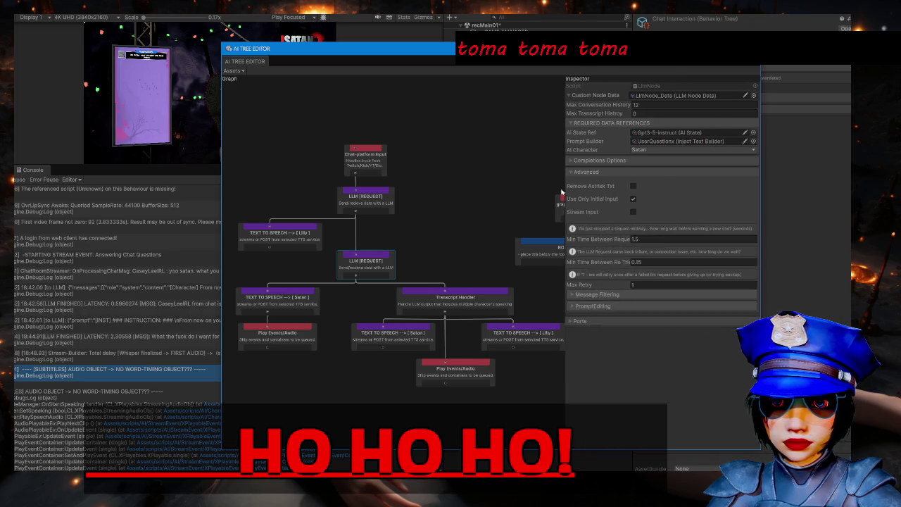
{"action": "scroll", "coordinate": [394, 169], "scroll_direction": "up", "scroll_amount": 2}
{"action": "scroll", "coordinate": [384, 170], "scroll_direction": "down", "scroll_amount": 5}
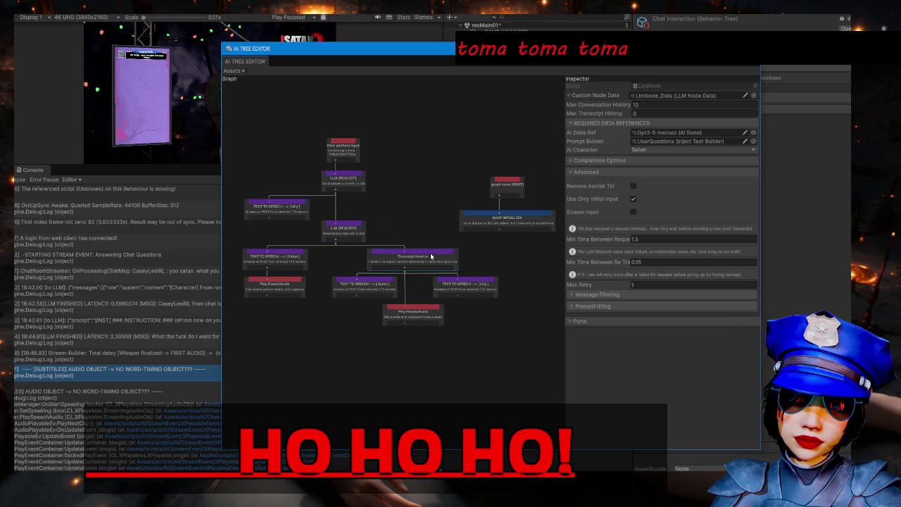
- Select the TEXT TO SPEECH [Satan] node and expand its switch-when-queued options
{"action": "left_click", "coordinate": [298, 259]}
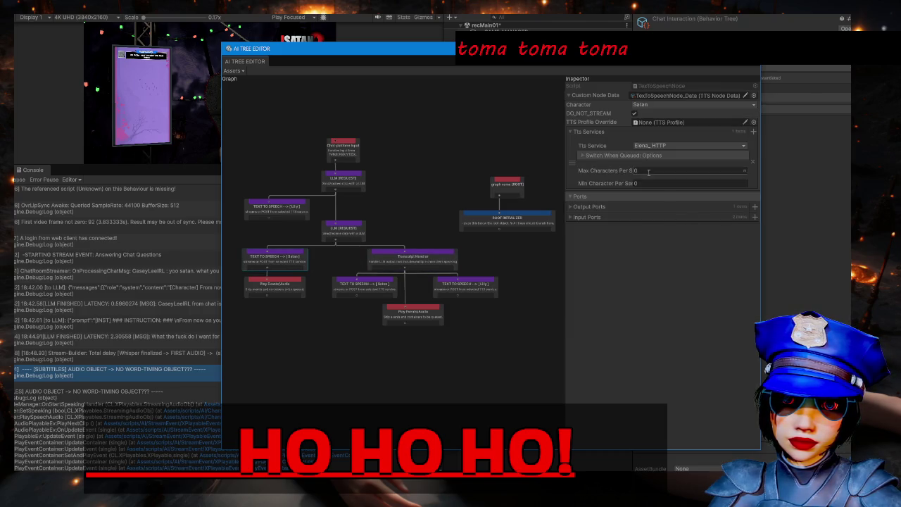
{"action": "left_click", "coordinate": [669, 156]}
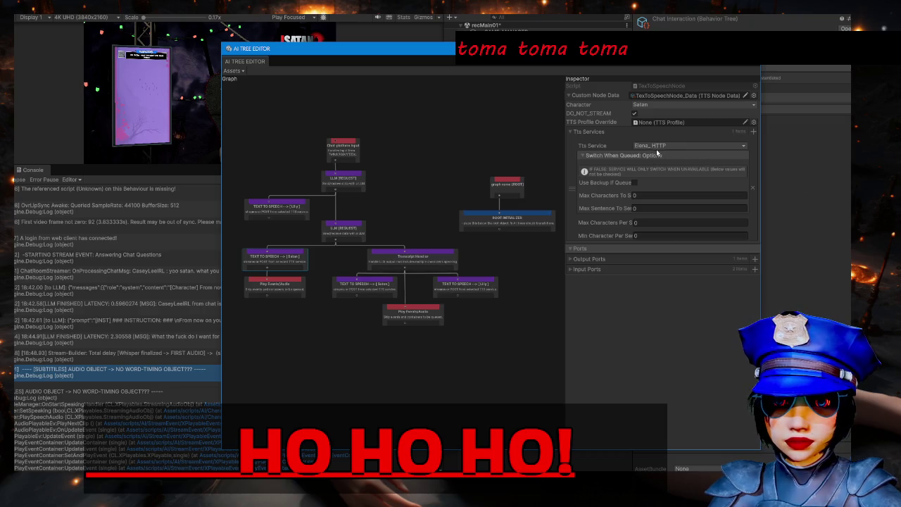
{"action": "left_click", "coordinate": [656, 147]}
{"action": "left_click", "coordinate": [585, 148]}
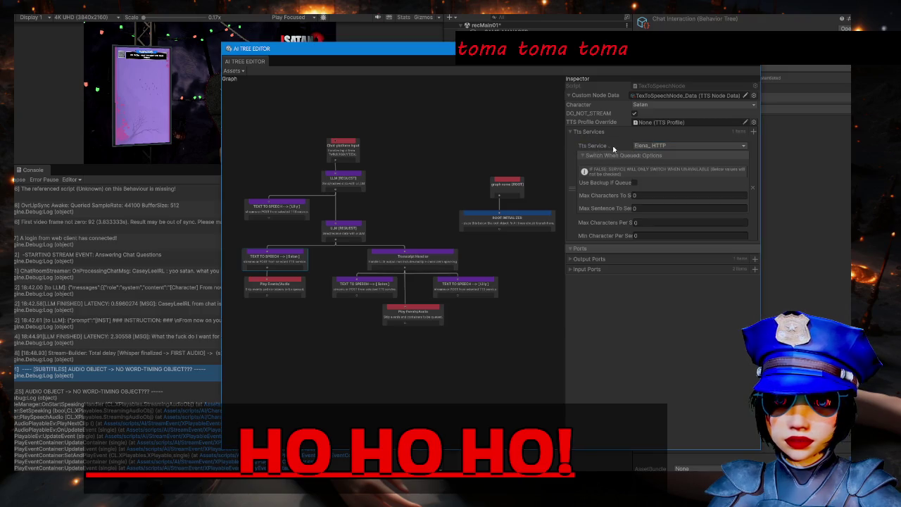
- Add a second TTS service entry and set the first to Elena_Socket, leaving the second NONE
{"action": "left_click", "coordinate": [753, 132]}
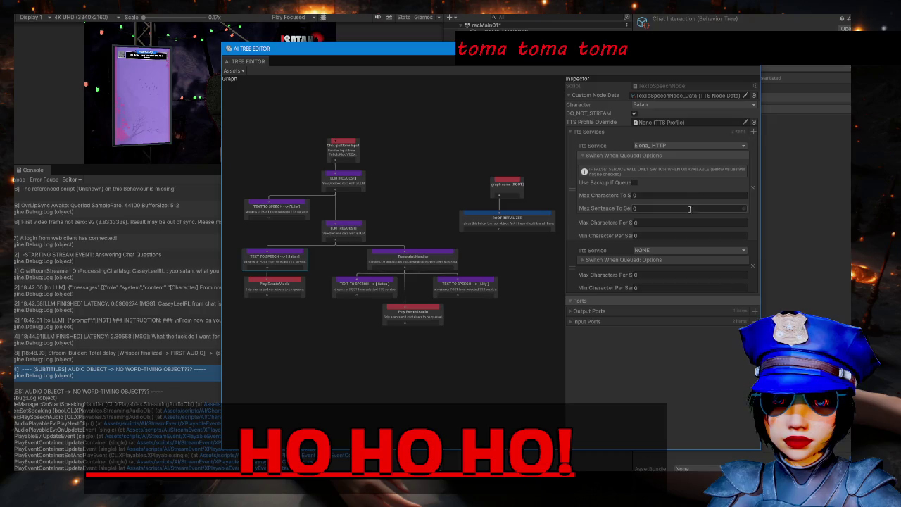
{"action": "left_click", "coordinate": [656, 145]}
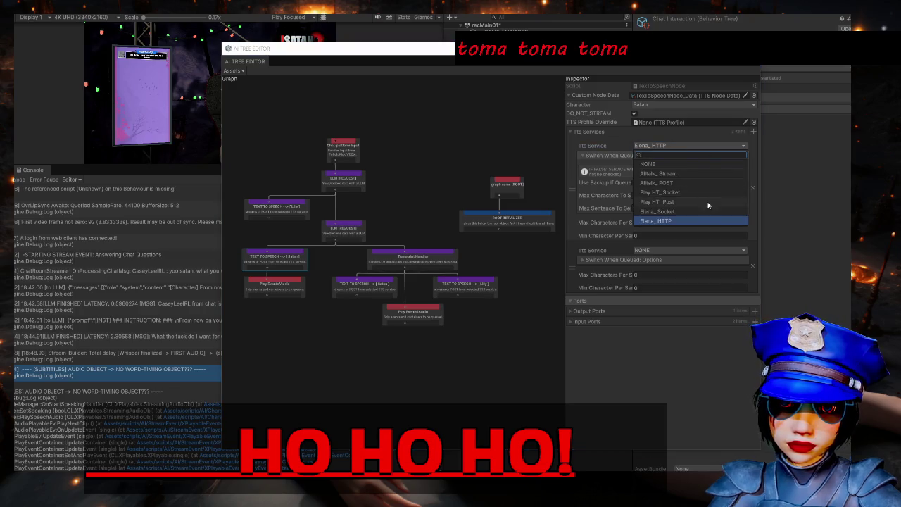
{"action": "left_click", "coordinate": [734, 209]}
{"action": "left_click", "coordinate": [665, 145]}
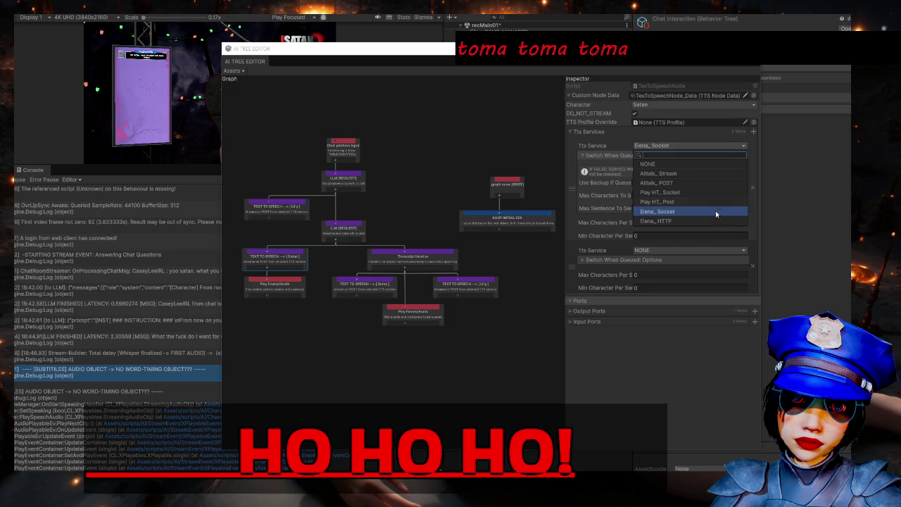
{"action": "left_click", "coordinate": [715, 212]}
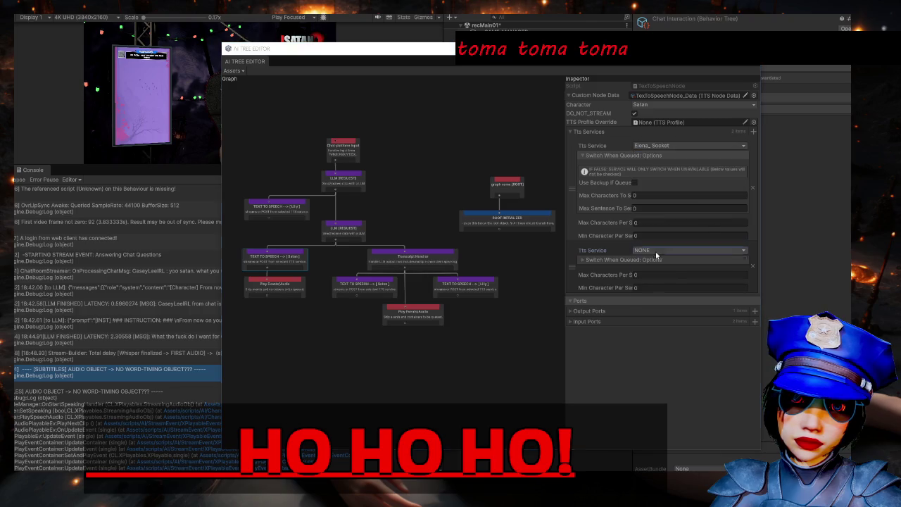
{"action": "left_click", "coordinate": [684, 250]}
{"action": "left_click", "coordinate": [583, 371]}
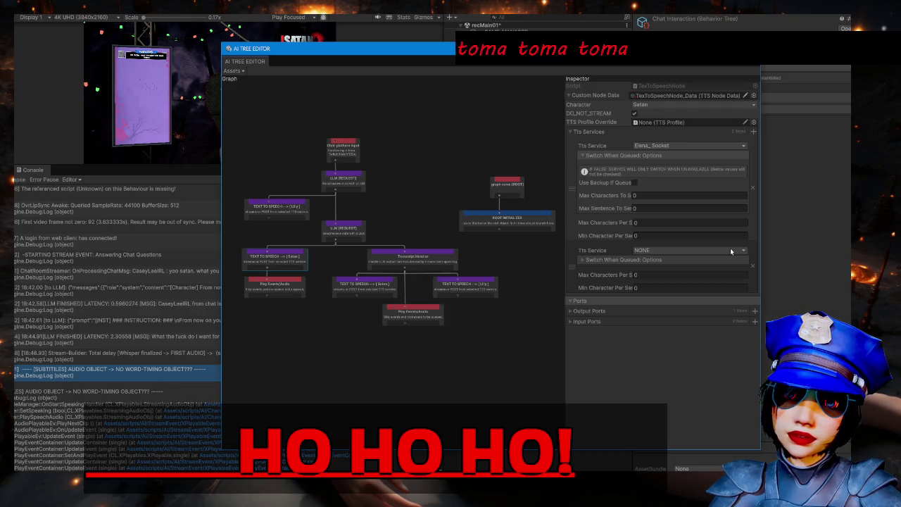
- Set the second TTS service to Elena_HTTP and collapse the queue options
{"action": "left_click", "coordinate": [684, 250]}
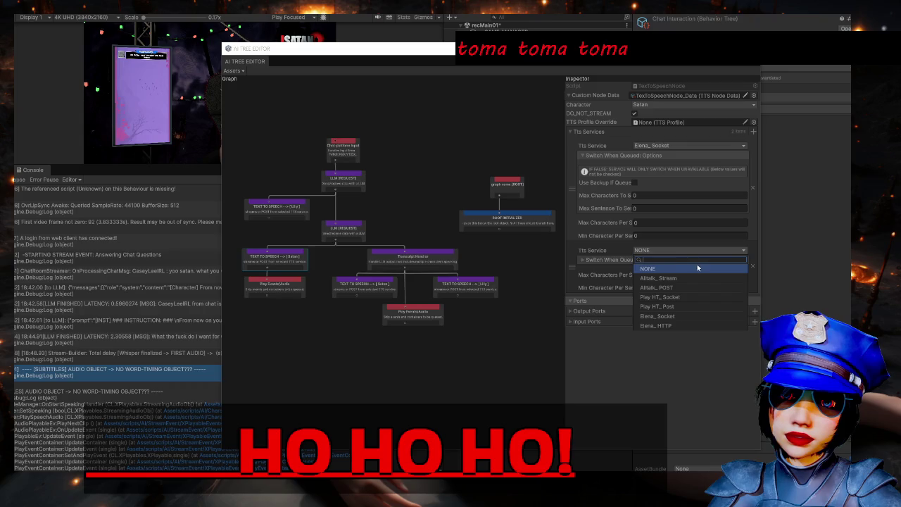
{"action": "left_click", "coordinate": [681, 326]}
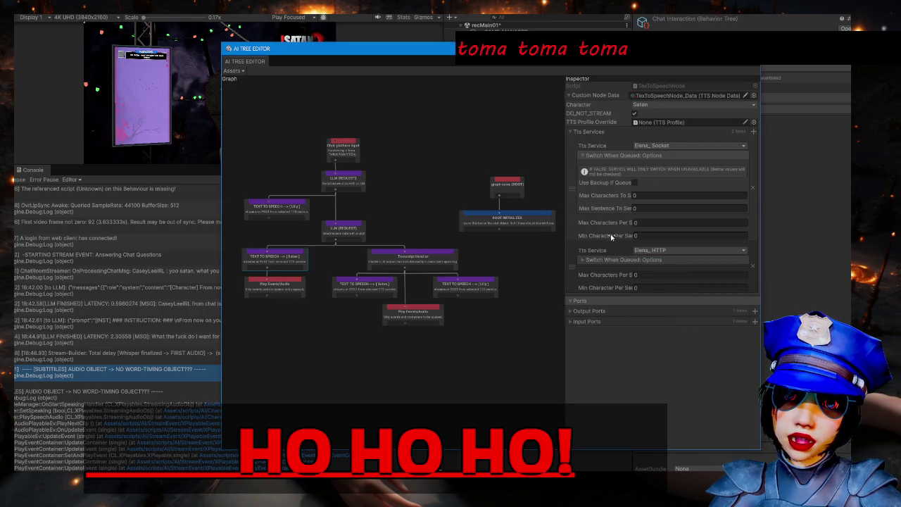
{"action": "left_click", "coordinate": [637, 156]}
{"action": "left_click", "coordinate": [623, 155]}
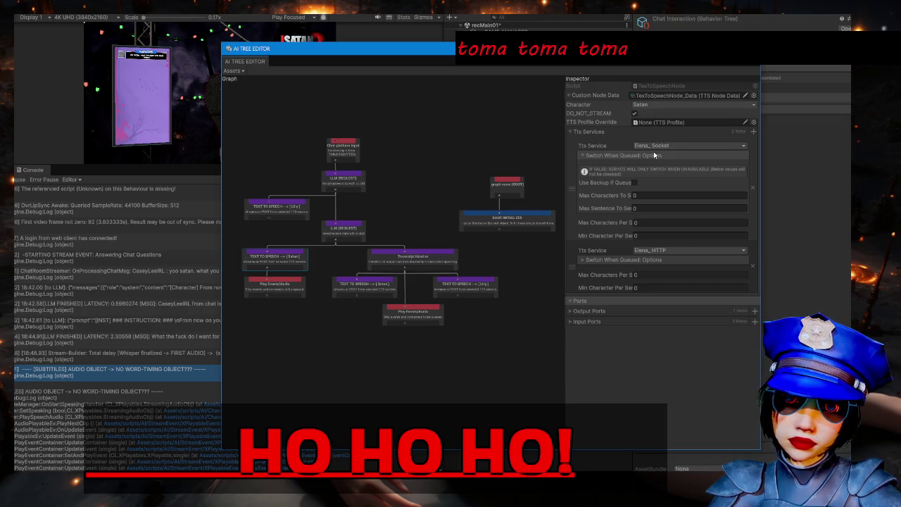
{"action": "left_click", "coordinate": [656, 155]}
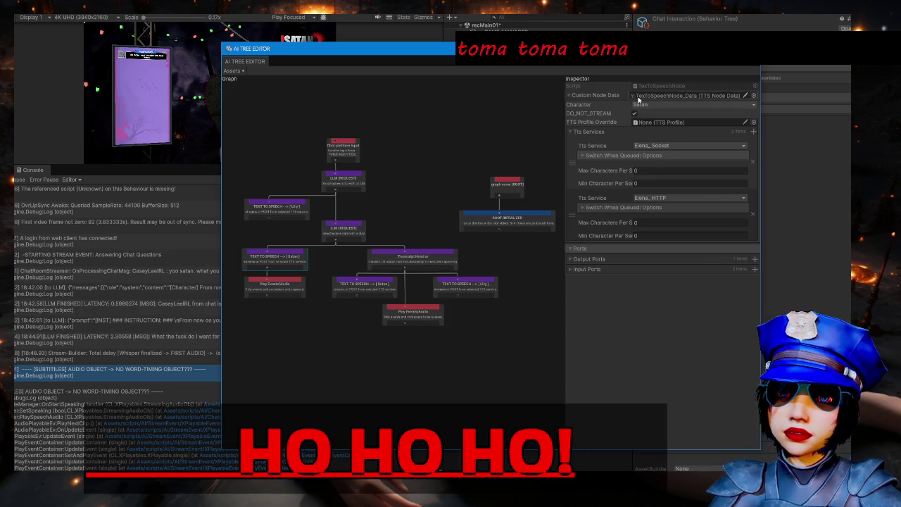
- Move the AI Tree Editor window to the upper right and clear the Console
{"action": "mouse_move", "coordinate": [365, 55]}
{"action": "left_mouse_down"}
{"action": "mouse_move", "coordinate": [424, 39]}
{"action": "mouse_move", "coordinate": [586, 33]}
{"action": "left_mouse_up"}
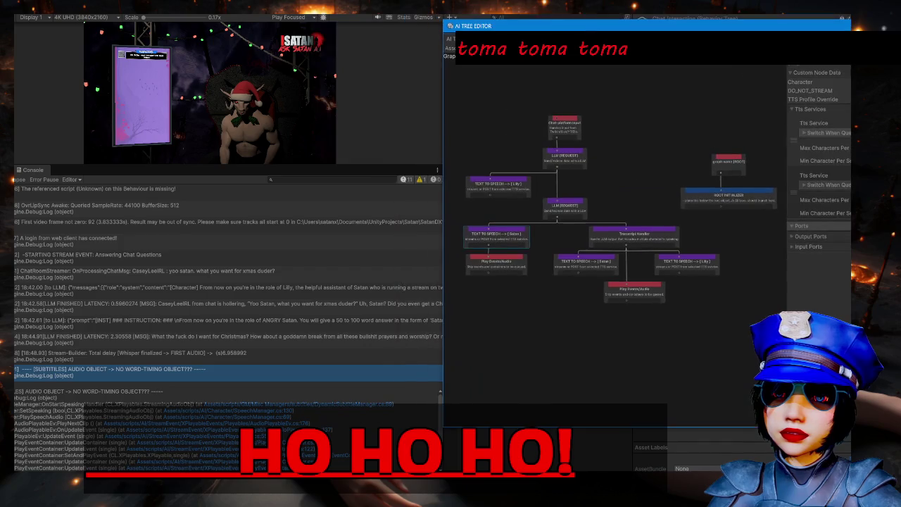
{"action": "left_click", "coordinate": [378, 18]}
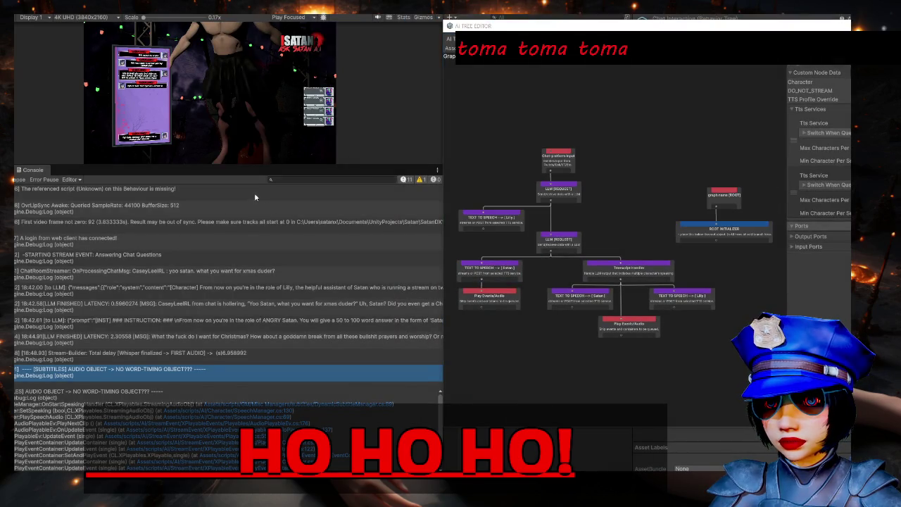
{"action": "left_click", "coordinate": [213, 353]}
{"action": "left_click", "coordinate": [14, 180]}
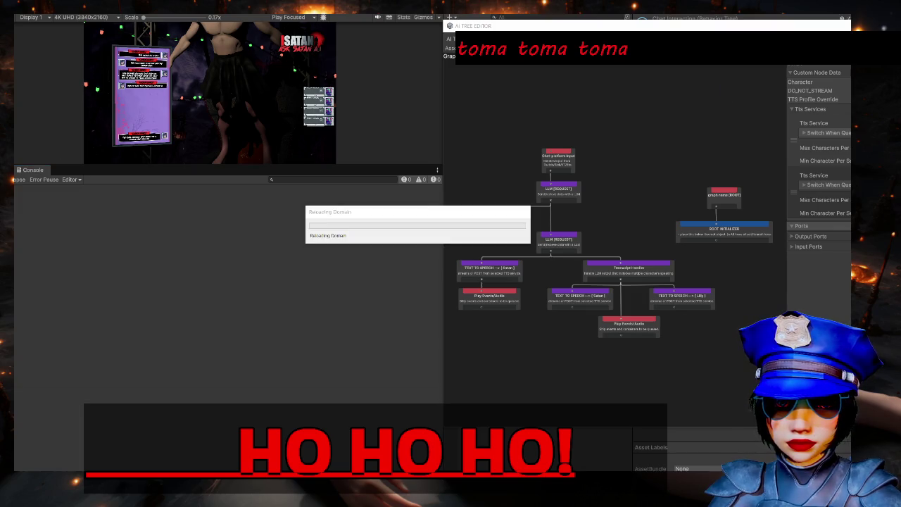
- Look at DynamicSubtitleManager.cs in Rider, then move on to the browser
{"action": "key", "text": "alt+Tab"}
{"action": "left_click", "coordinate": [450, 151]}
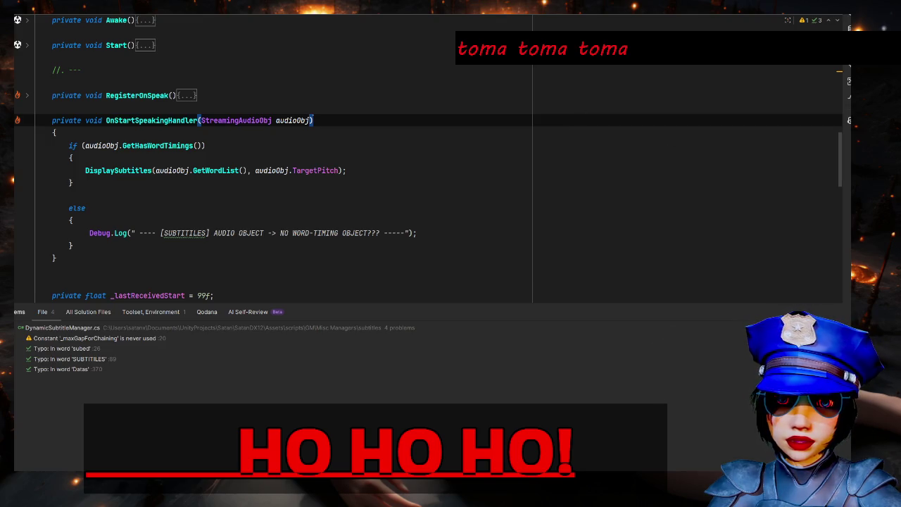
{"action": "key", "text": "alt+Tab"}
- Google 'elevenlabs post API' in a new tab and read the expanded AI overview
{"action": "key", "text": "ctrl+t"}
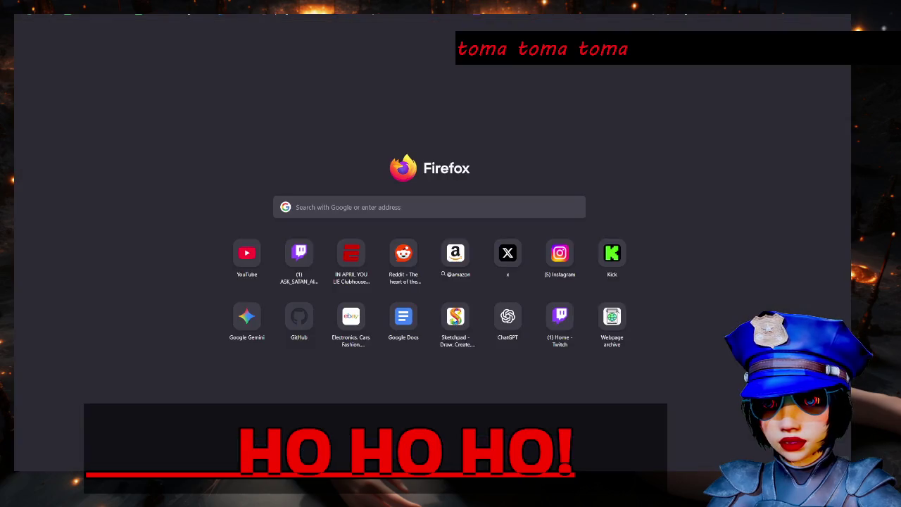
{"action": "type", "text": "ele"}
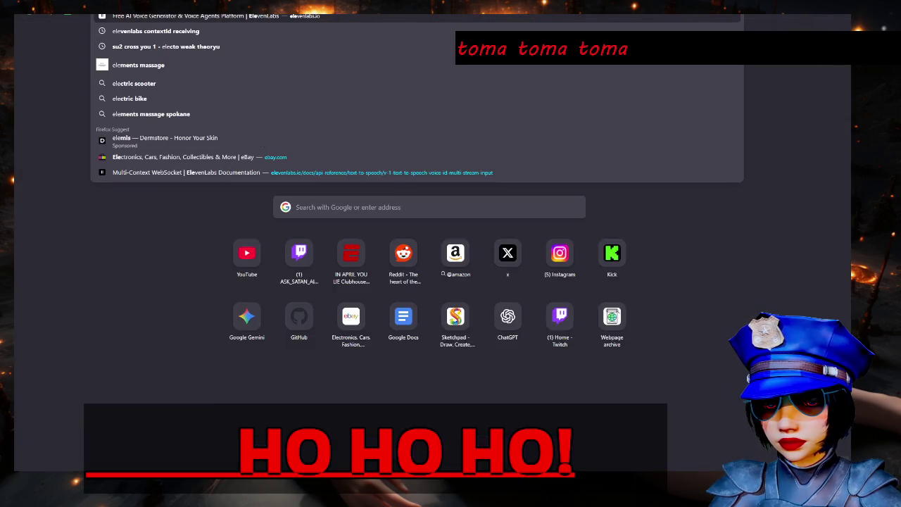
{"action": "type", "text": "venlabs"}
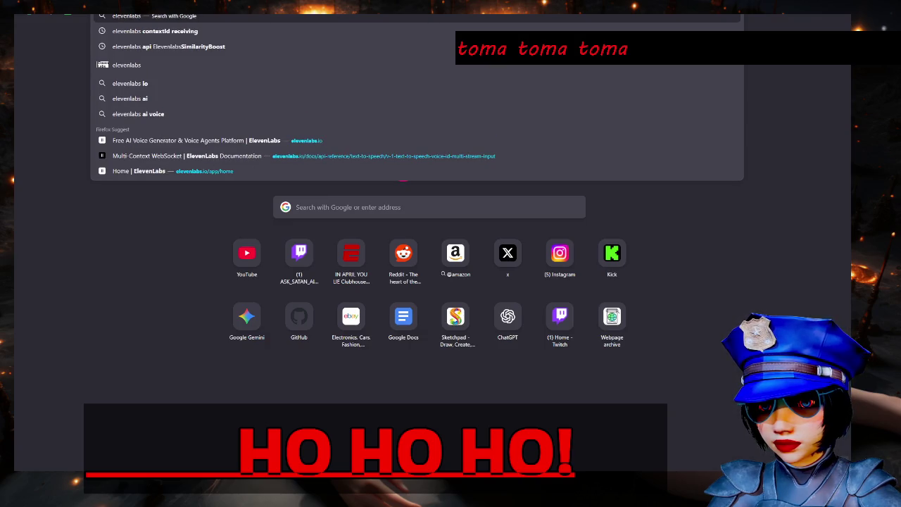
{"action": "type", "text": " prst API\\"}
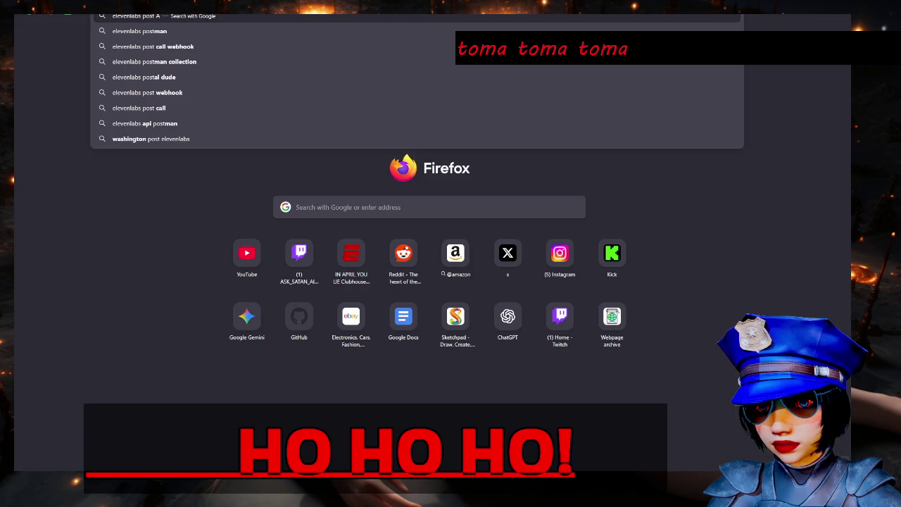
{"action": "key", "text": "Return"}
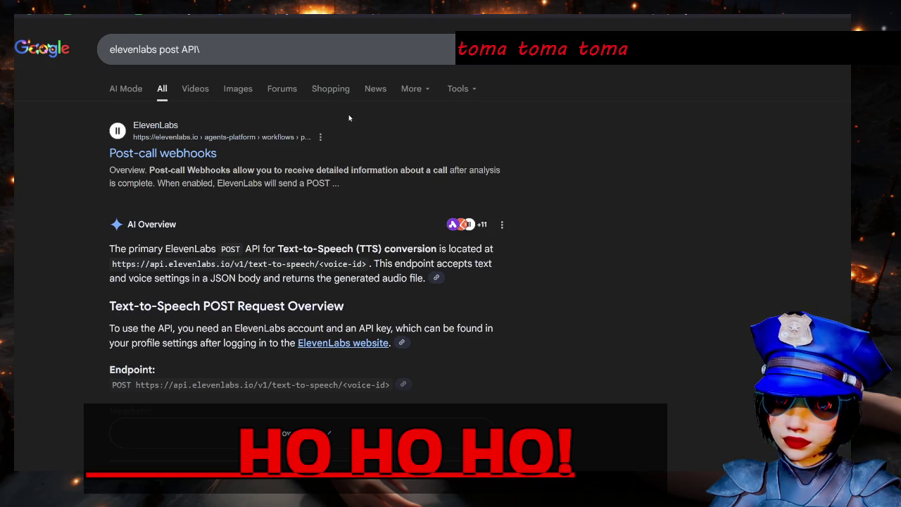
{"action": "scroll", "coordinate": [418, 243], "scroll_direction": "down", "scroll_amount": 3}
{"action": "left_click", "coordinate": [428, 233]}
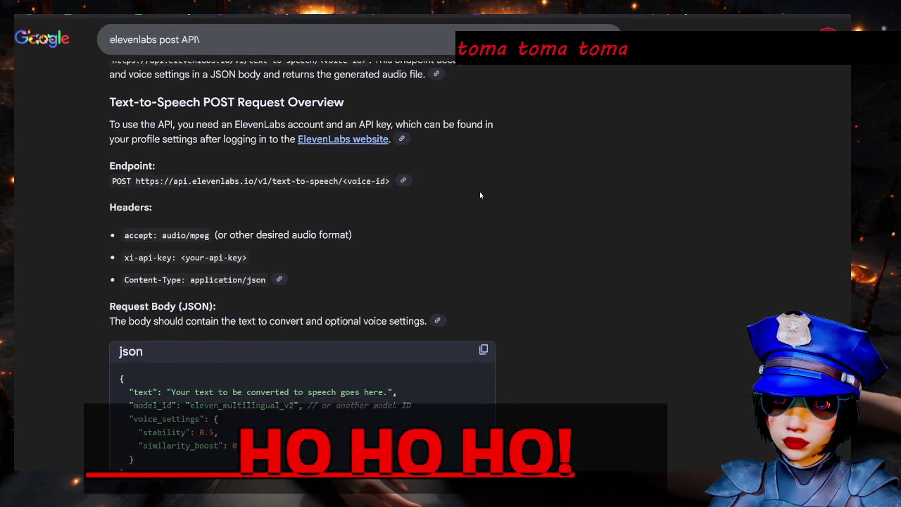
{"action": "scroll", "coordinate": [429, 253], "scroll_direction": "down", "scroll_amount": 3}
{"action": "scroll", "coordinate": [451, 239], "scroll_direction": "down", "scroll_amount": 1}
{"action": "scroll", "coordinate": [188, 243], "scroll_direction": "down", "scroll_amount": 2}
{"action": "scroll", "coordinate": [189, 243], "scroll_direction": "down", "scroll_amount": 5}
{"action": "scroll", "coordinate": [81, 259], "scroll_direction": "up", "scroll_amount": 5}
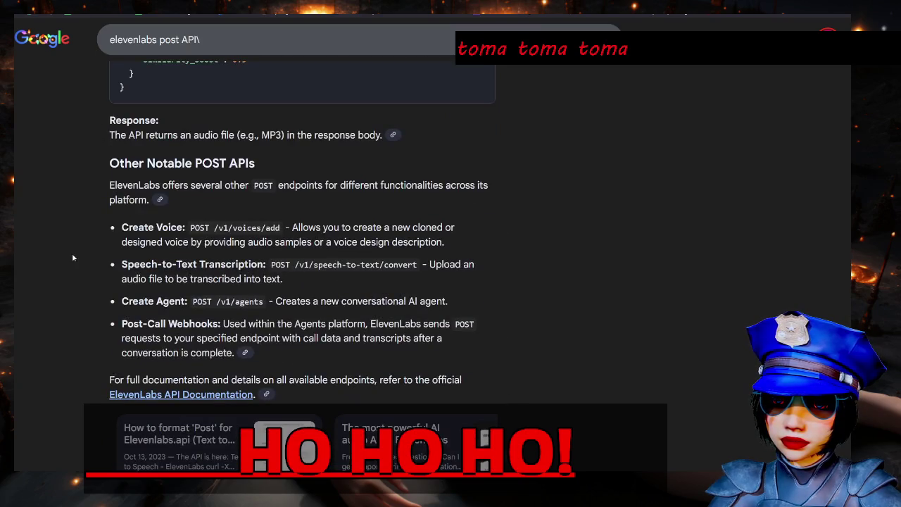
{"action": "scroll", "coordinate": [75, 257], "scroll_direction": "up", "scroll_amount": 4}
- Refine the search by adding 'word timings' to the query
{"action": "left_click", "coordinate": [260, 43]}
{"action": "type", "text": "TIM"}
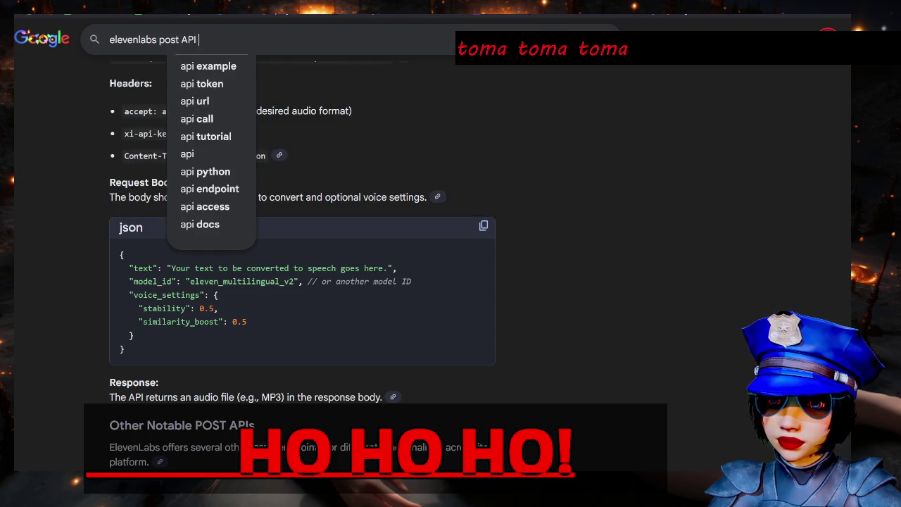
{"action": "key", "text": "BackSpace"}
{"action": "key", "text": "BackSpace"}
{"action": "key", "text": "BackSpace"}
{"action": "type", "text": "word timings"}
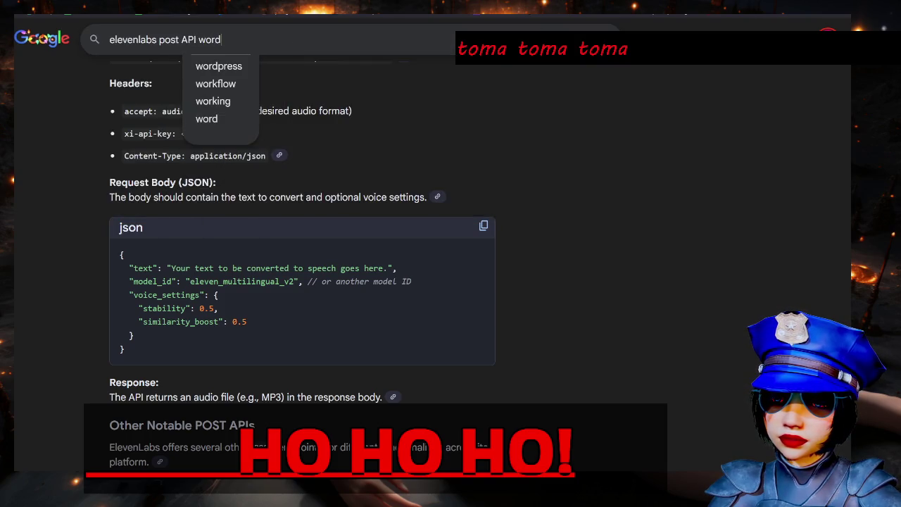
{"action": "key", "text": "Return"}
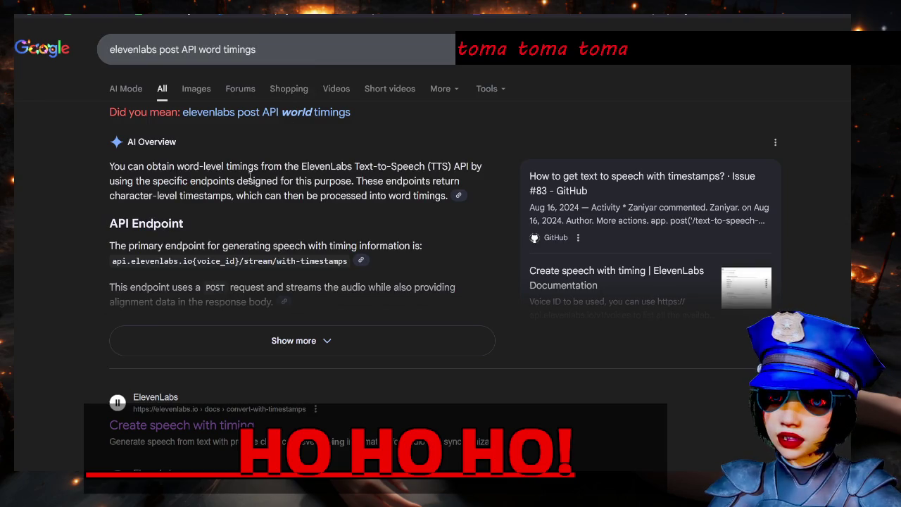
- Expand the Google AI Overview on ElevenLabs word timings and scroll to the endpoint details
{"action": "scroll", "coordinate": [93, 184], "scroll_direction": "down", "scroll_amount": 1}
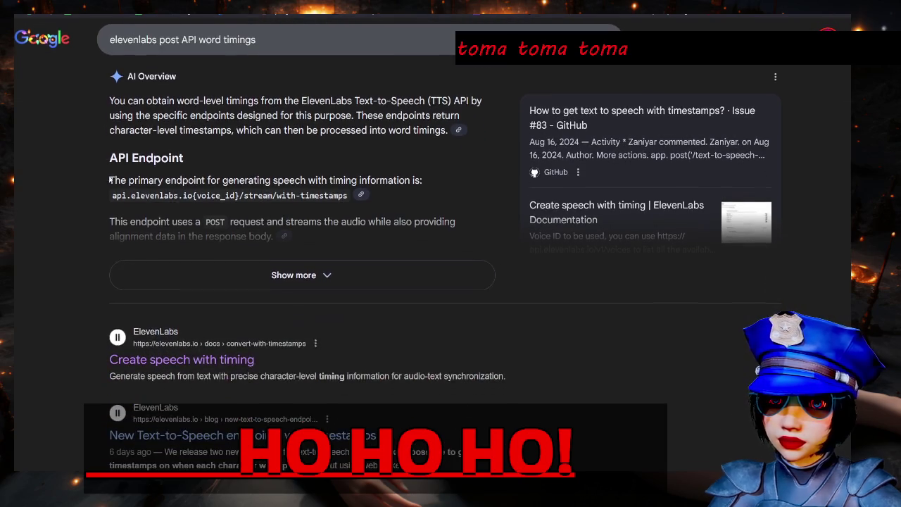
{"action": "left_click", "coordinate": [486, 273]}
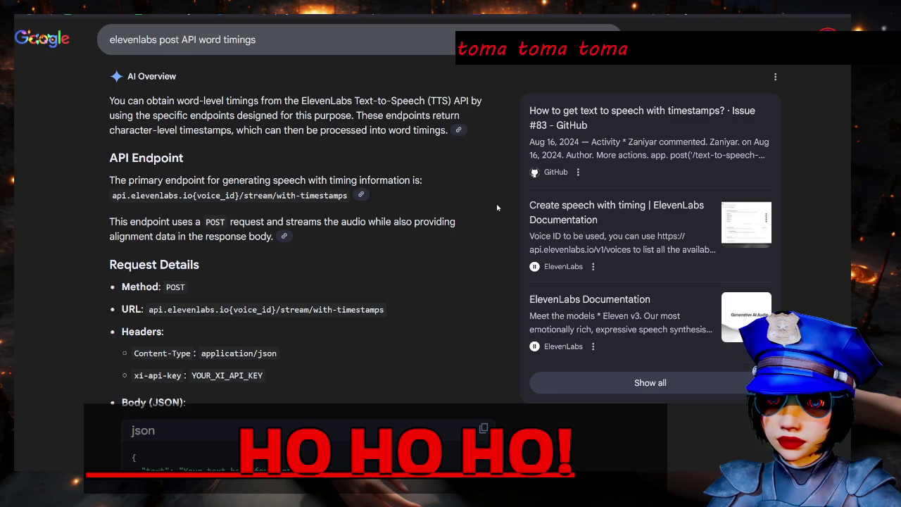
{"action": "scroll", "coordinate": [497, 207], "scroll_direction": "down", "scroll_amount": 1}
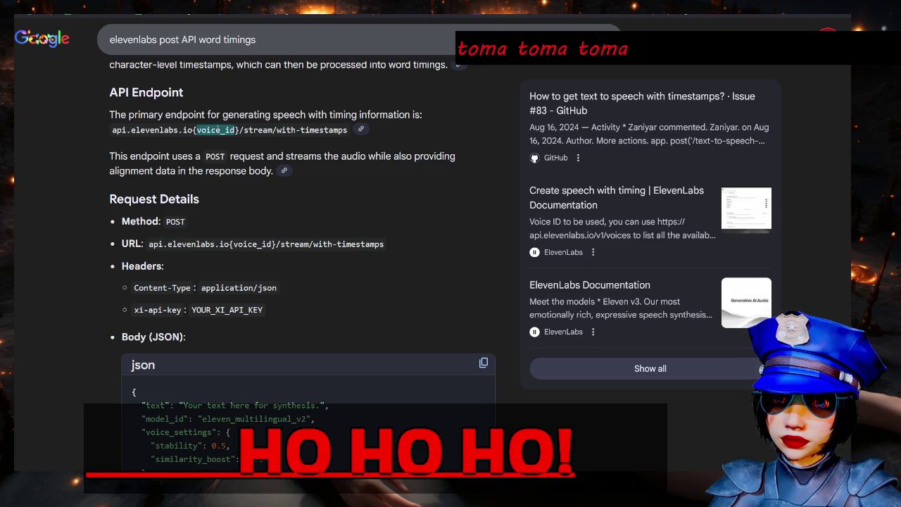
- Highlight parts of the endpoint URL: with, timestamps, stream, elevenlabs and voice_id
{"action": "double_click", "coordinate": [286, 130]}
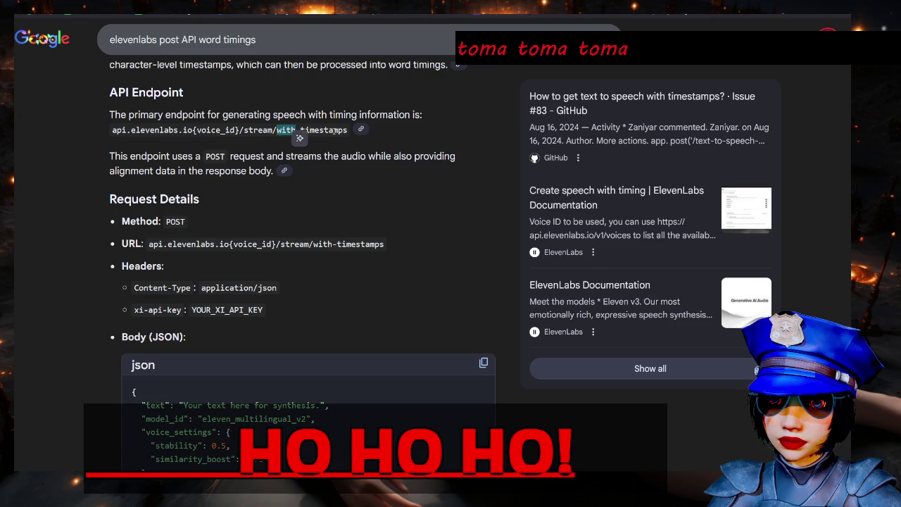
{"action": "double_click", "coordinate": [331, 129]}
{"action": "double_click", "coordinate": [257, 130]}
{"action": "left_click", "coordinate": [308, 134]}
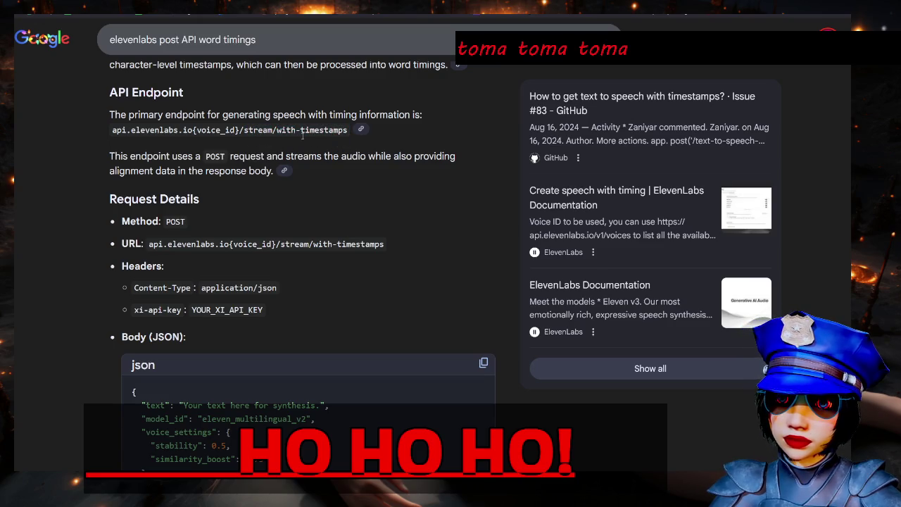
{"action": "left_click_drag", "start_coordinate": [131, 129], "coordinate": [242, 129]}
{"action": "left_click", "coordinate": [248, 130]}
{"action": "double_click", "coordinate": [151, 130]}
{"action": "double_click", "coordinate": [214, 129]}
{"action": "left_click", "coordinate": [211, 141]}
- Pick out words in the endpoint description, then return to DynamicSubtitleManager.cs in Rider
{"action": "double_click", "coordinate": [118, 156]}
{"action": "left_click", "coordinate": [117, 171]}
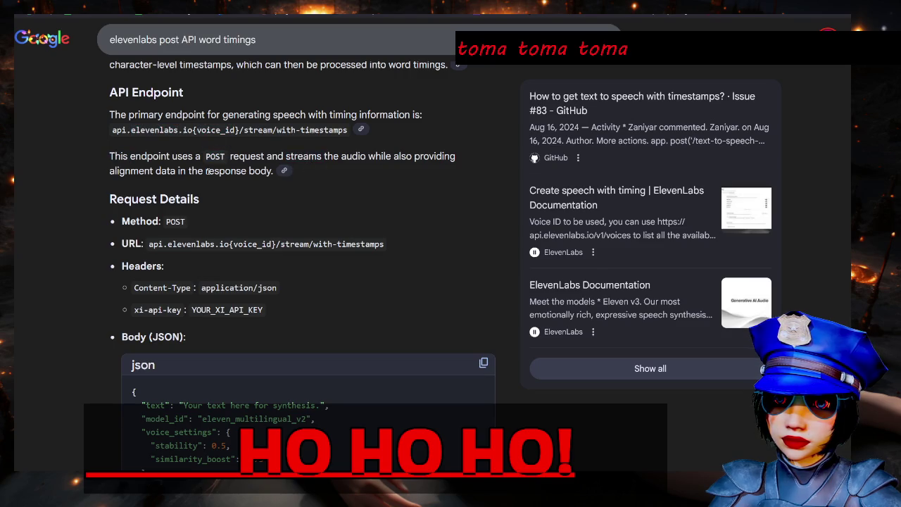
{"action": "double_click", "coordinate": [209, 172]}
{"action": "left_click", "coordinate": [49, 200]}
{"action": "scroll", "coordinate": [60, 208], "scroll_direction": "down", "scroll_amount": 2}
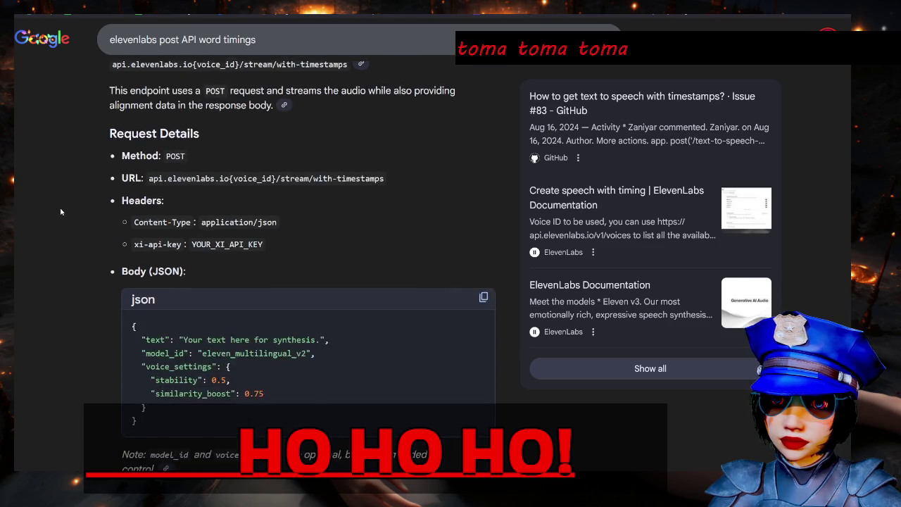
{"action": "scroll", "coordinate": [61, 212], "scroll_direction": "down", "scroll_amount": 2}
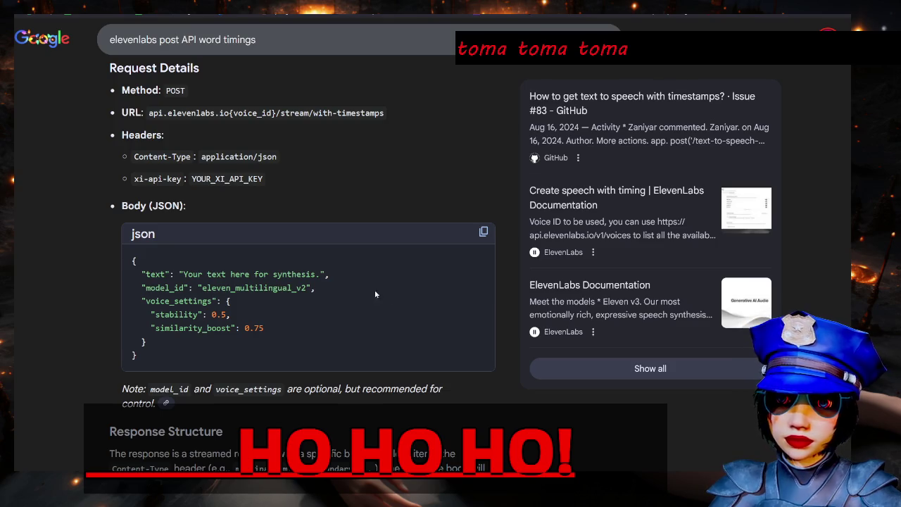
{"action": "key", "text": "alt+Tab"}
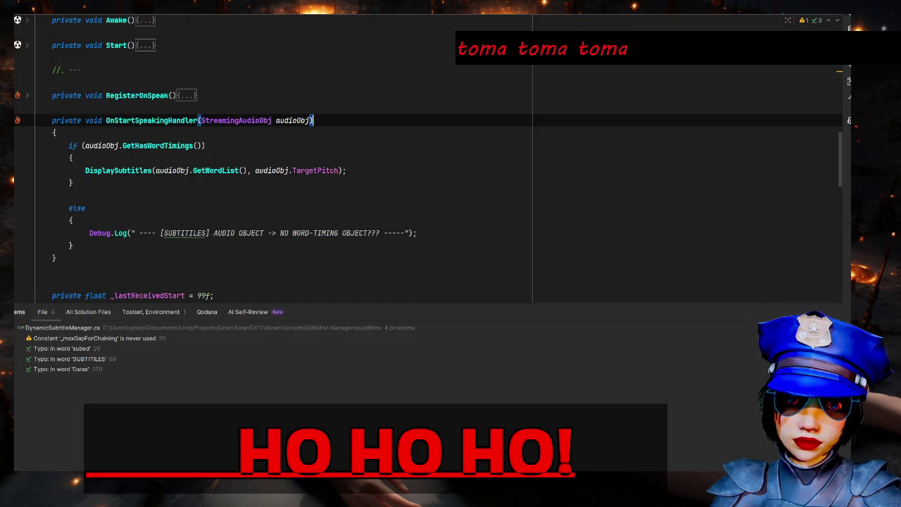
- In Unity, filter the Project assets with the search term 'elena'
{"action": "key", "text": "alt+Tab"}
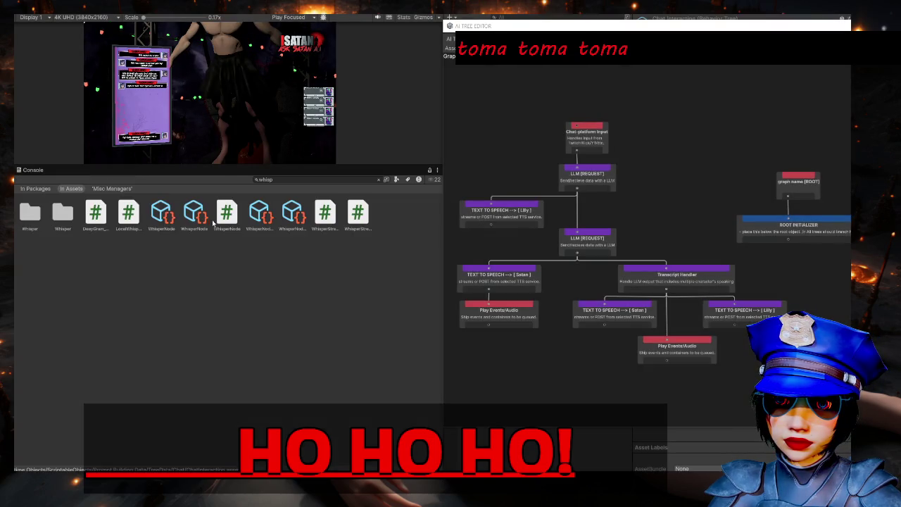
{"action": "left_click", "coordinate": [291, 179]}
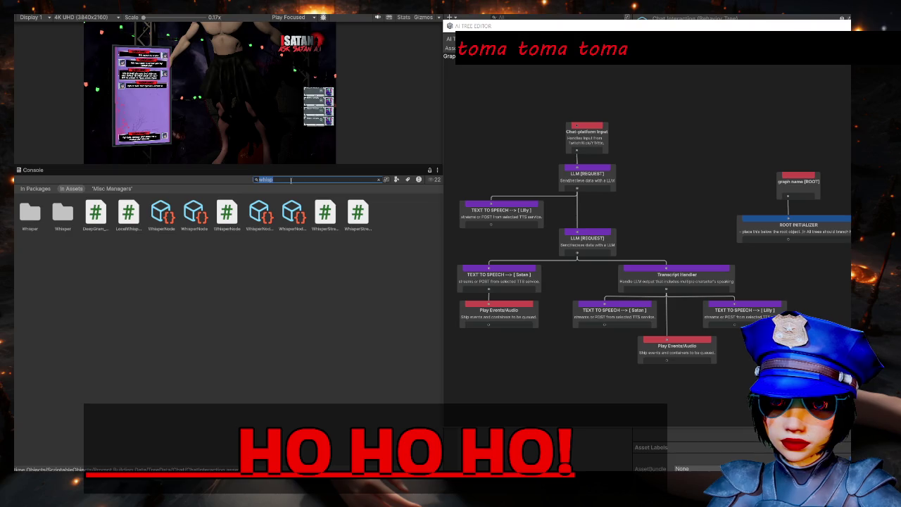
{"action": "type", "text": "ele"}
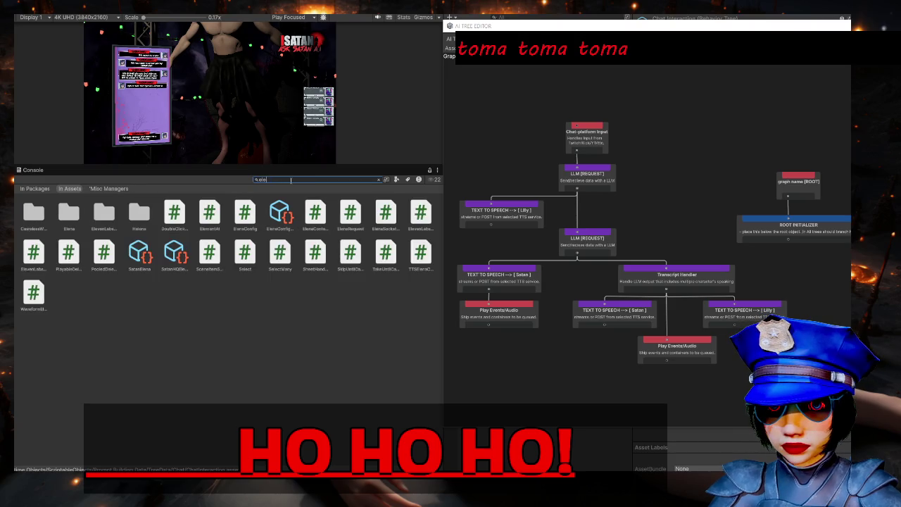
{"action": "key", "text": "BackSpace"}
{"action": "type", "text": "na"}
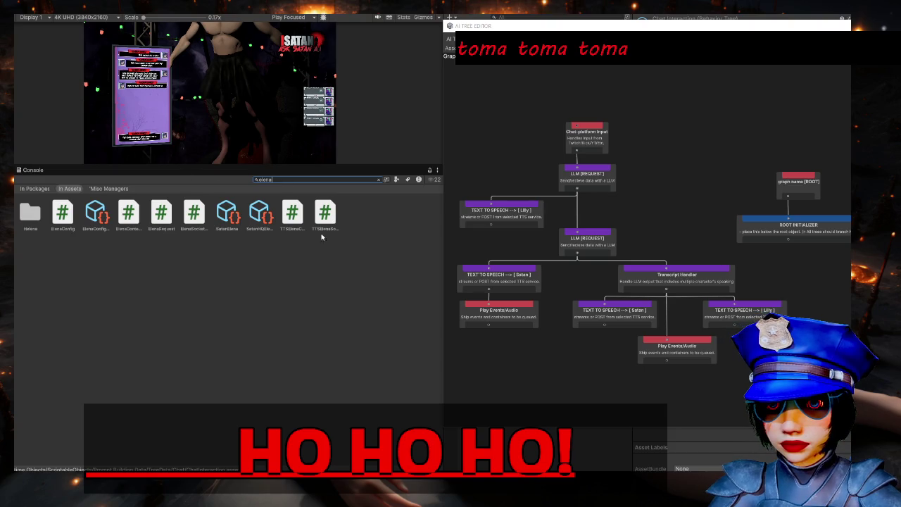
- Preview ElenaConfig, Elena Context Structs, Elena Request, Elena Socket Global, then select TTS Elena CURL
{"action": "left_click", "coordinate": [69, 217]}
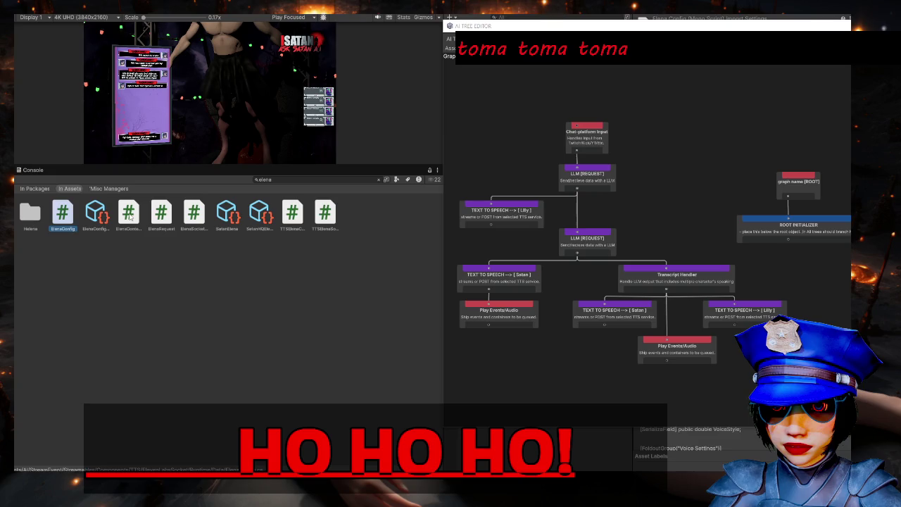
{"action": "left_click", "coordinate": [133, 217]}
{"action": "left_click", "coordinate": [161, 217]}
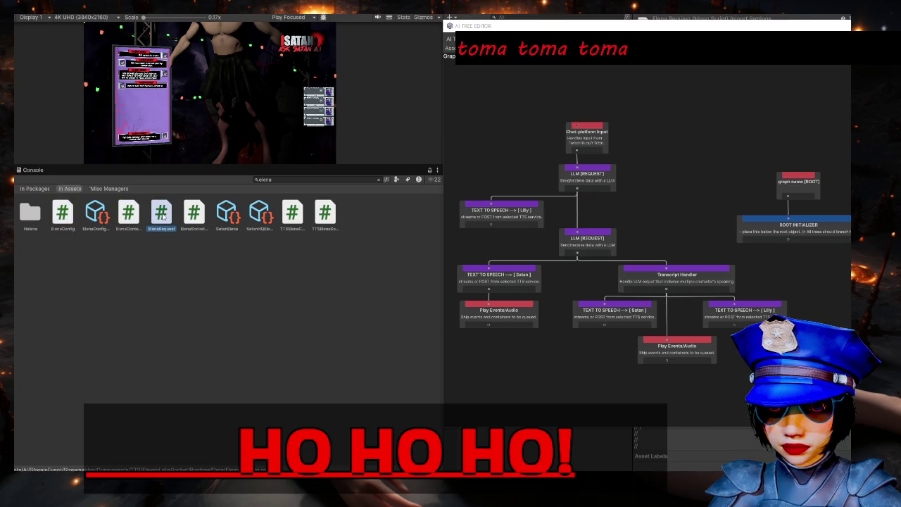
{"action": "left_click", "coordinate": [196, 220]}
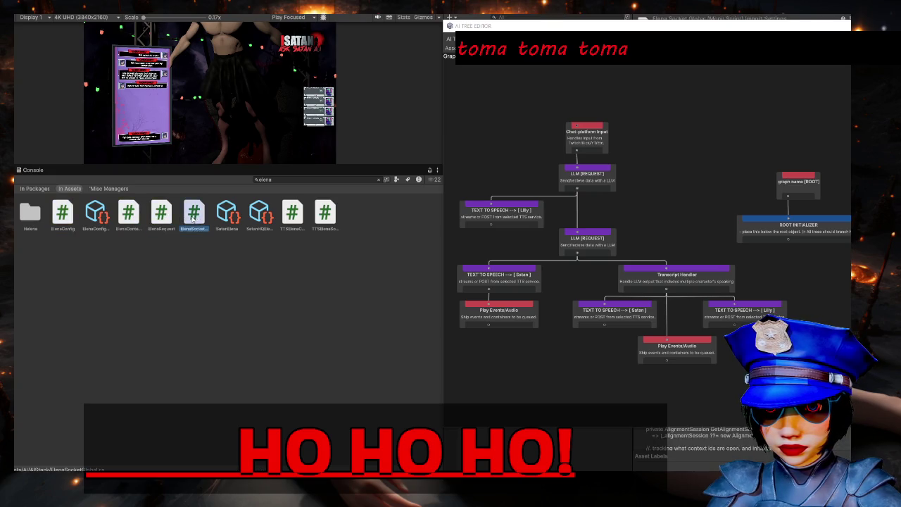
{"action": "left_click", "coordinate": [294, 222]}
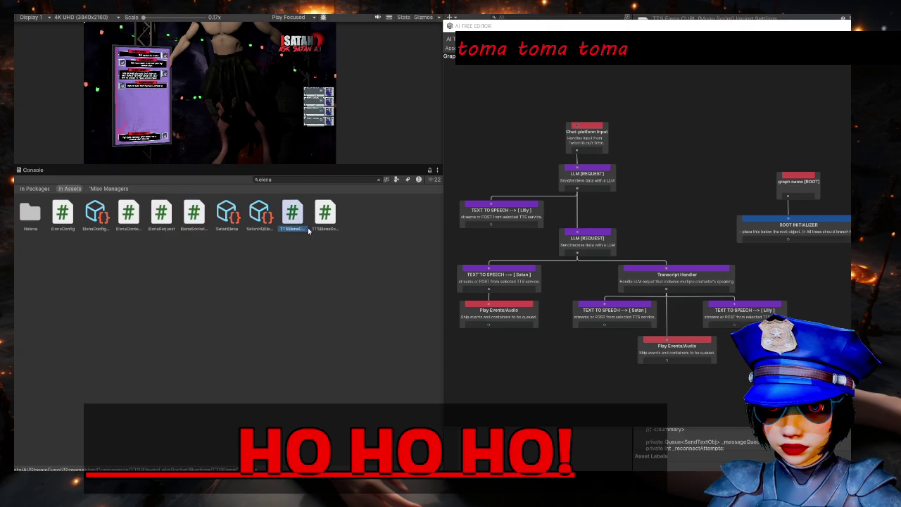
{"action": "left_click", "coordinate": [324, 214]}
- Open TTSElenaCURL.cs in Rider and scroll through its fields and methods
{"action": "double_click", "coordinate": [300, 217]}
{"action": "scroll", "coordinate": [295, 197], "scroll_direction": "down", "scroll_amount": 6}
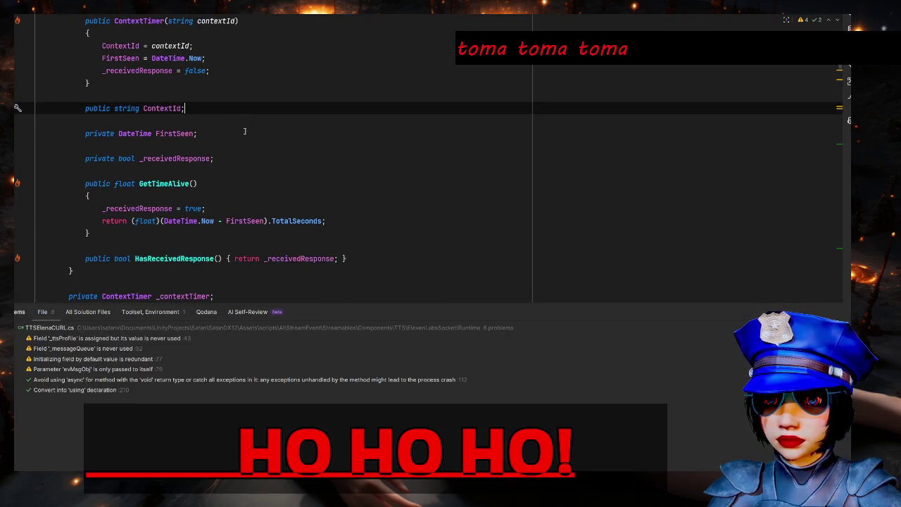
{"action": "scroll", "coordinate": [309, 183], "scroll_direction": "down", "scroll_amount": 3}
{"action": "scroll", "coordinate": [342, 177], "scroll_direction": "down", "scroll_amount": 2}
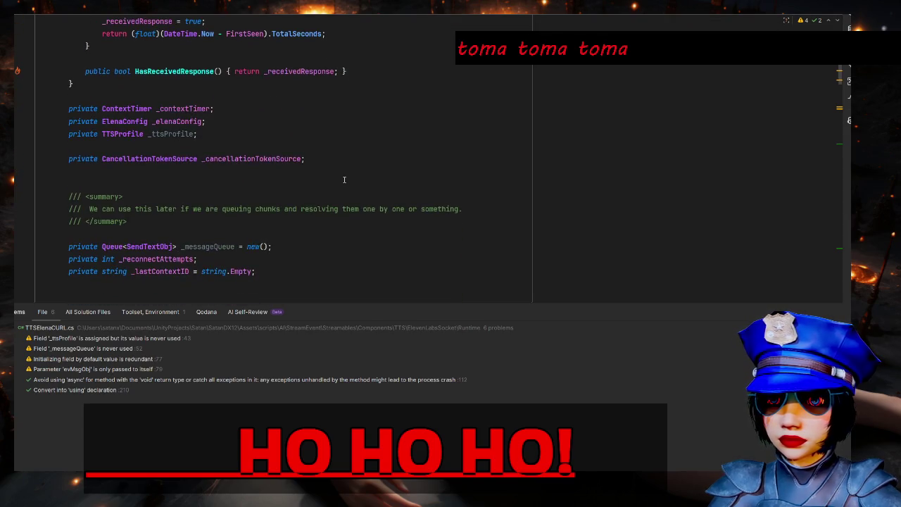
{"action": "scroll", "coordinate": [342, 176], "scroll_direction": "down", "scroll_amount": 3}
{"action": "scroll", "coordinate": [345, 177], "scroll_direction": "up", "scroll_amount": 2}
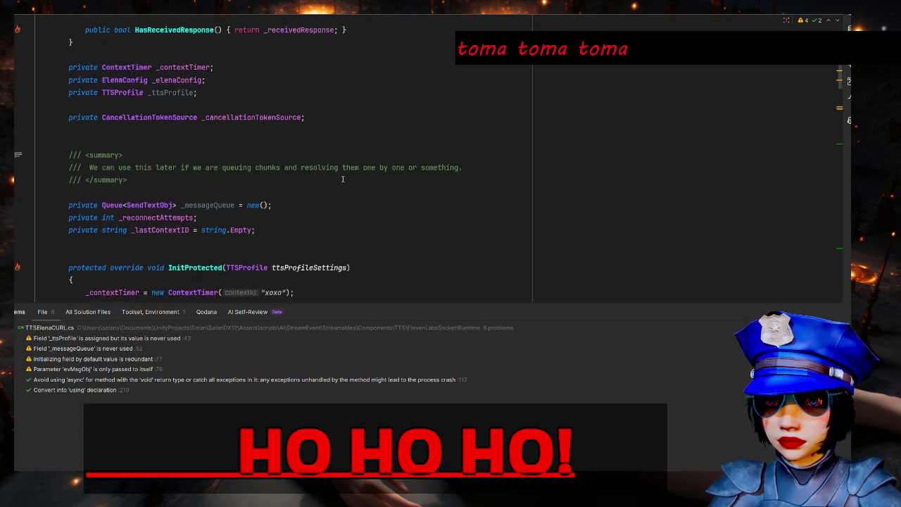
{"action": "scroll", "coordinate": [343, 180], "scroll_direction": "down", "scroll_amount": 5}
{"action": "scroll", "coordinate": [343, 179], "scroll_direction": "up", "scroll_amount": 2}
- Check the _messageQueue declaration and its summary comment, then fold the InitProtected method body
{"action": "left_click", "coordinate": [310, 96]}
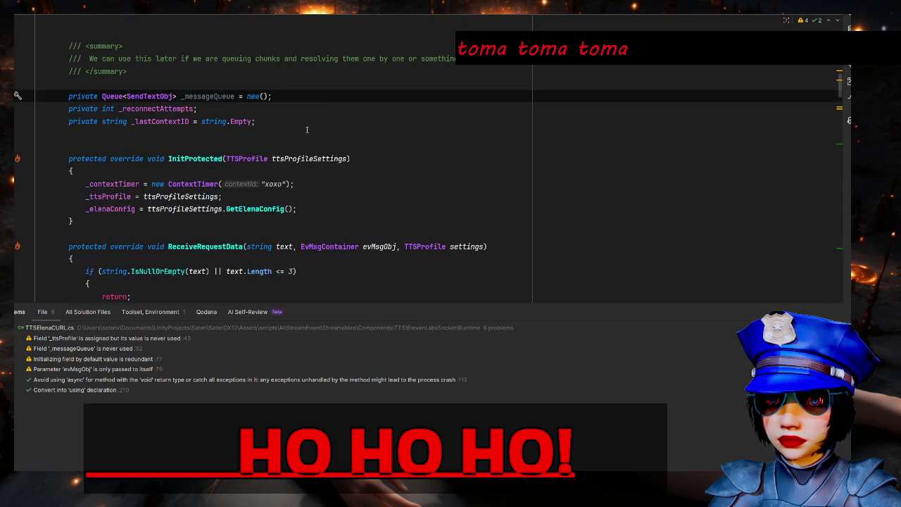
{"action": "key", "text": "Up"}
{"action": "key", "text": "Up"}
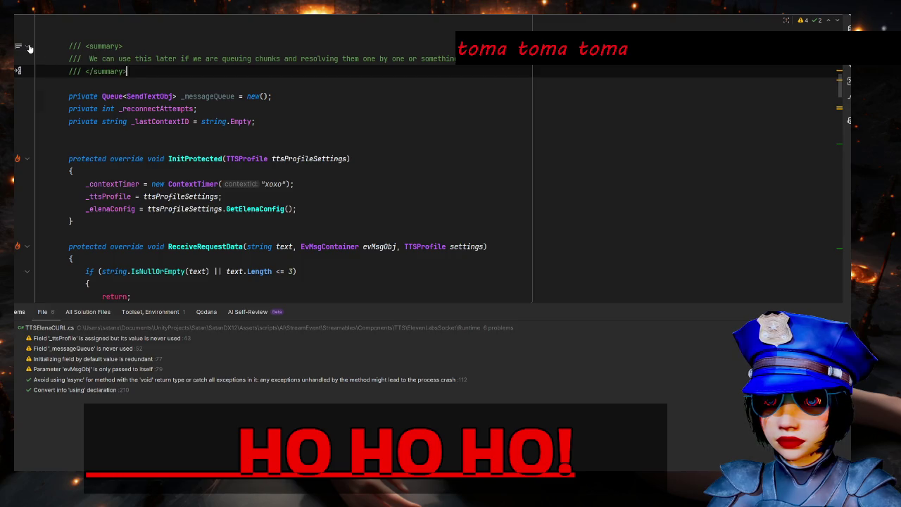
{"action": "scroll", "coordinate": [30, 48], "scroll_direction": "down", "scroll_amount": 3}
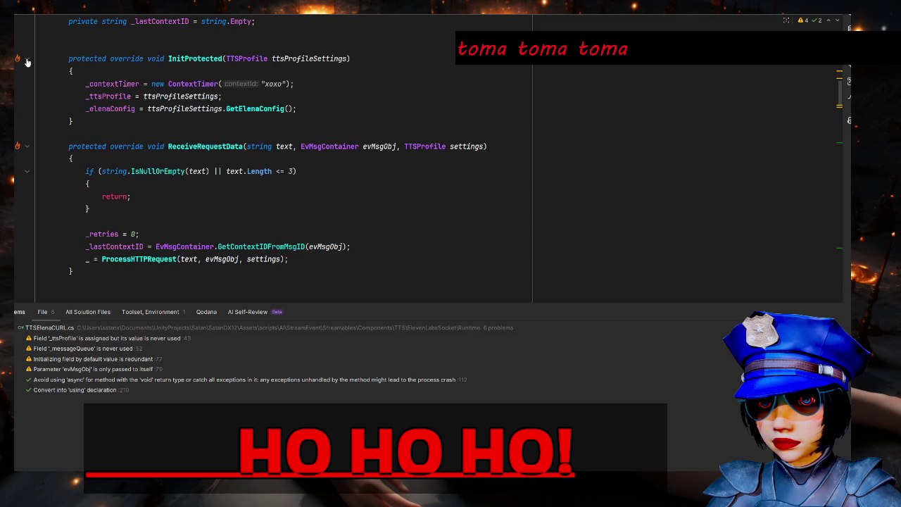
{"action": "left_click", "coordinate": [26, 61]}
{"action": "scroll", "coordinate": [27, 62], "scroll_direction": "down", "scroll_amount": 1}
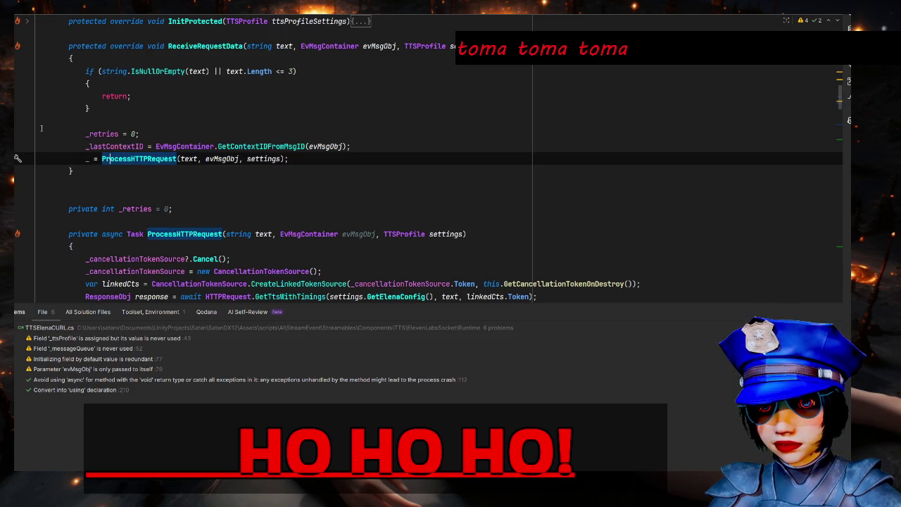
- Go to ProcessHTTPRequest and inspect linkedCts usages and the cancelled-or-null response check
{"action": "left_click", "coordinate": [111, 159], "text": "ctrl"}
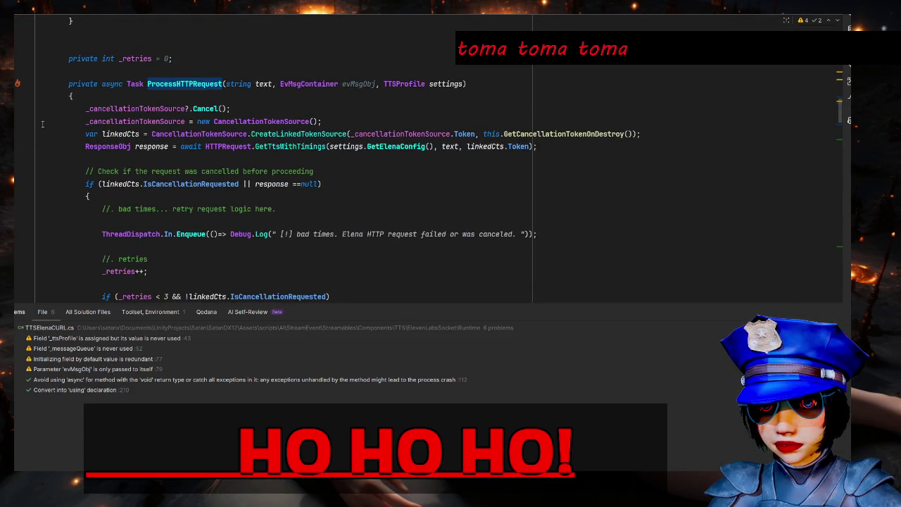
{"action": "scroll", "coordinate": [66, 121], "scroll_direction": "down", "scroll_amount": 1}
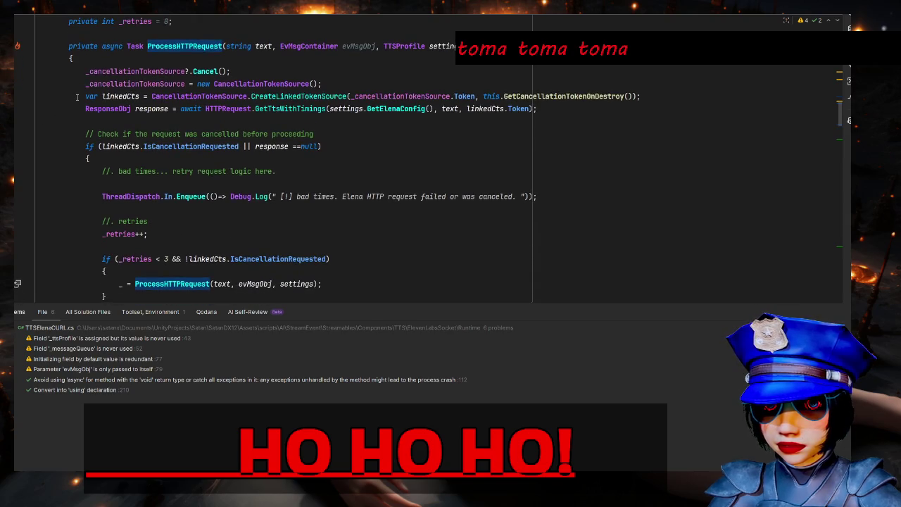
{"action": "scroll", "coordinate": [77, 97], "scroll_direction": "up", "scroll_amount": 2}
{"action": "scroll", "coordinate": [56, 100], "scroll_direction": "down", "scroll_amount": 3}
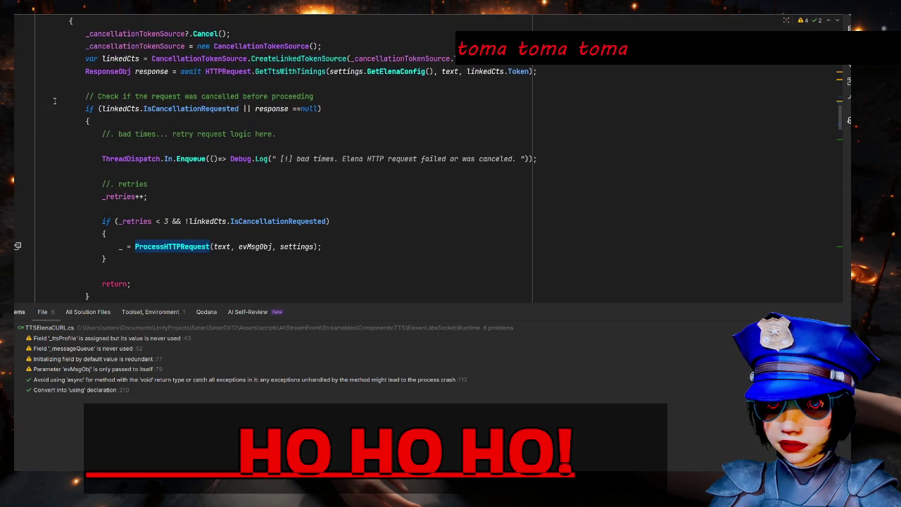
{"action": "left_click", "coordinate": [120, 59]}
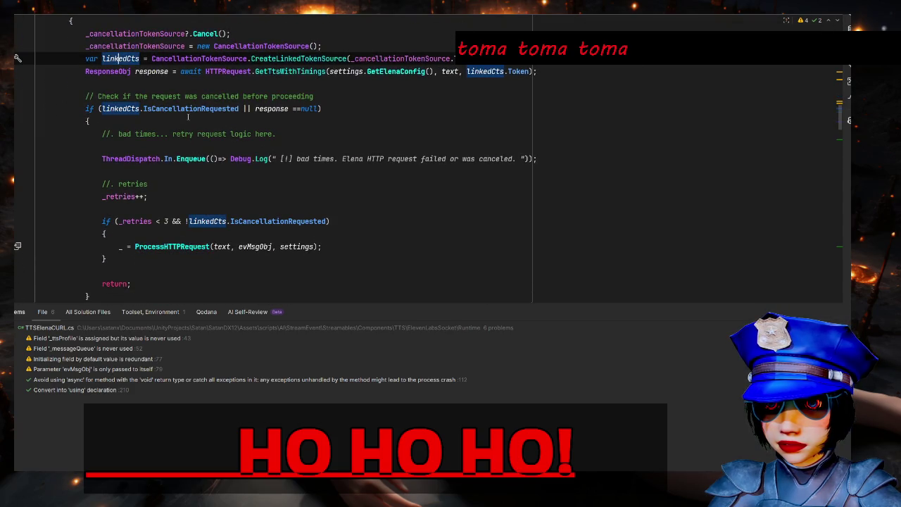
{"action": "left_click", "coordinate": [343, 106]}
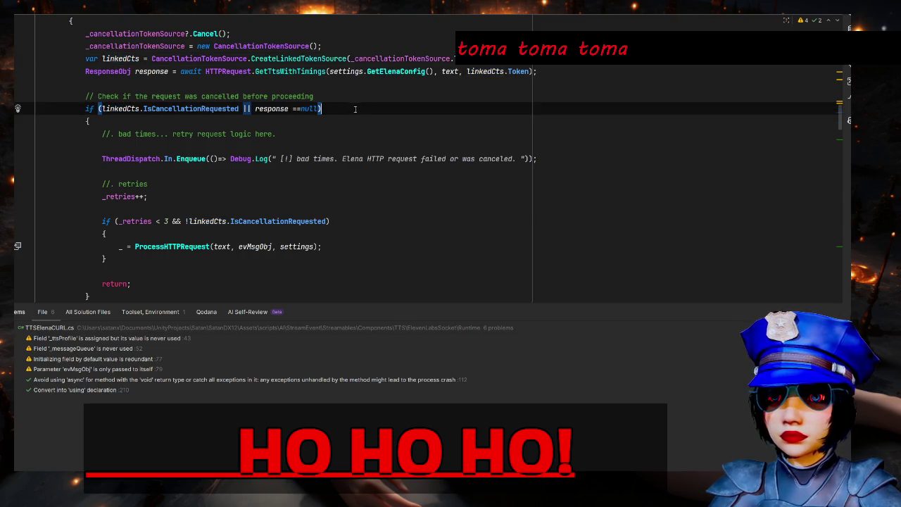
{"action": "scroll", "coordinate": [356, 113], "scroll_direction": "down", "scroll_amount": 3}
{"action": "scroll", "coordinate": [356, 113], "scroll_direction": "up", "scroll_amount": 2}
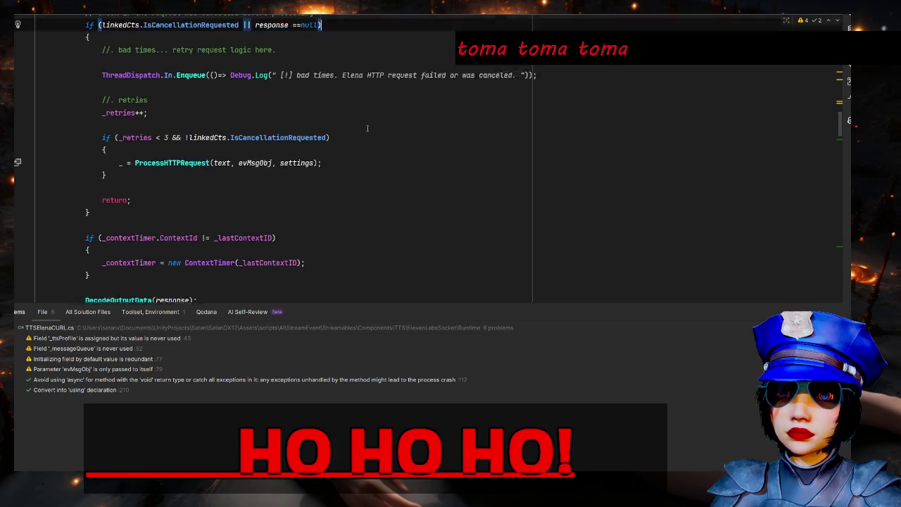
- Delete the blank line after the retry comment and inspect the retry call inside the if
{"action": "left_click", "coordinate": [144, 105]}
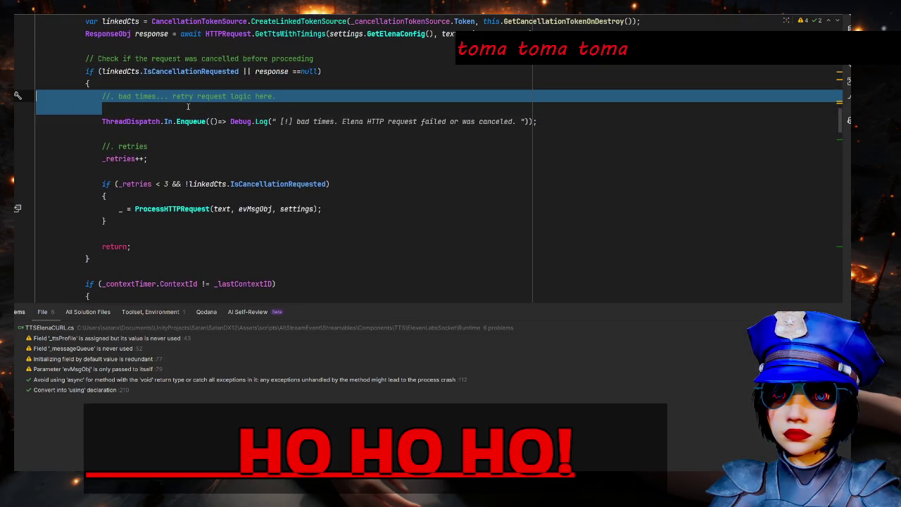
{"action": "left_click", "coordinate": [184, 106]}
{"action": "key", "text": "BackSpace"}
{"action": "key", "text": "Down"}
{"action": "key", "text": "Down"}
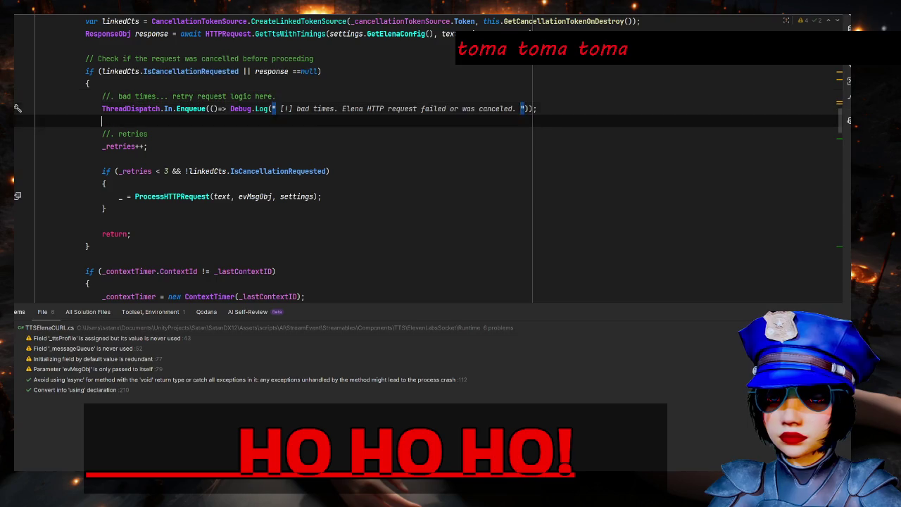
{"action": "left_click", "coordinate": [150, 243]}
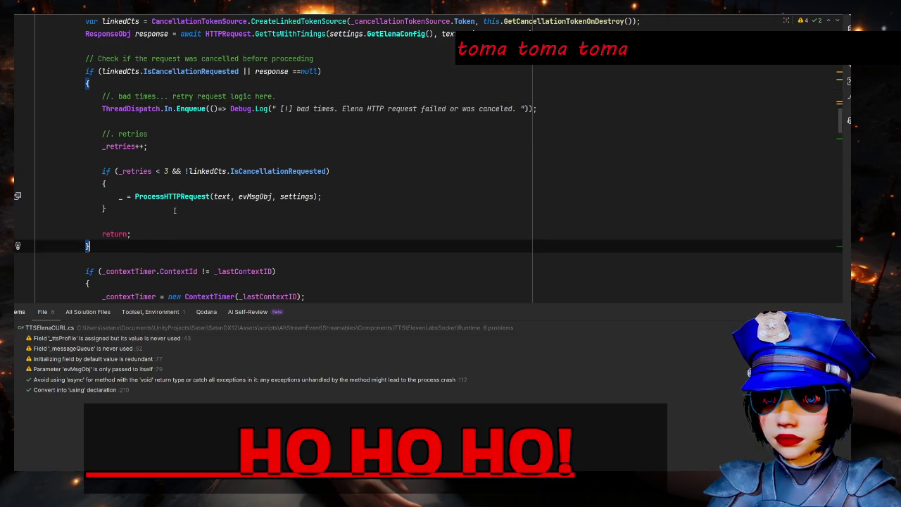
{"action": "left_click", "coordinate": [202, 171]}
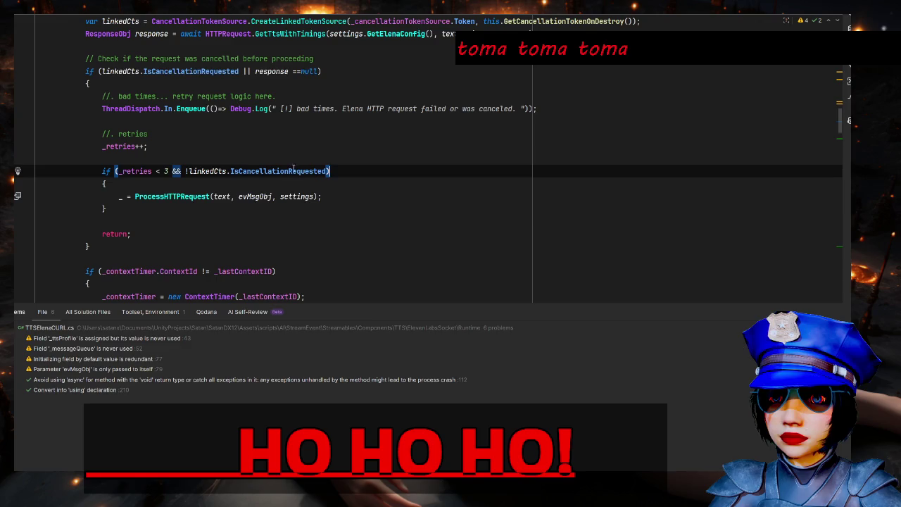
{"action": "left_click", "coordinate": [184, 196]}
{"action": "key", "text": "Down"}
{"action": "key", "text": "Down"}
{"action": "key", "text": "Down"}
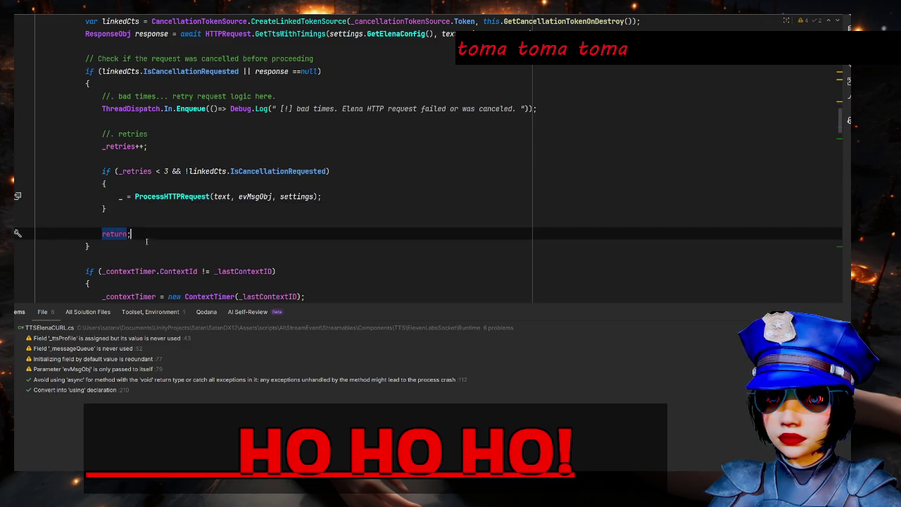
- Remove the braces around the retry call and the blank line above the retry check
{"action": "left_click", "coordinate": [320, 98]}
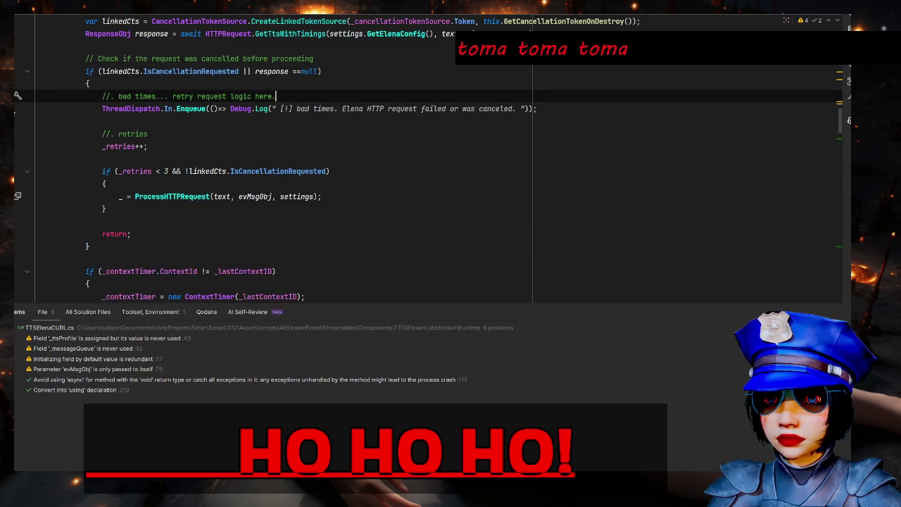
{"action": "left_click", "coordinate": [296, 158]}
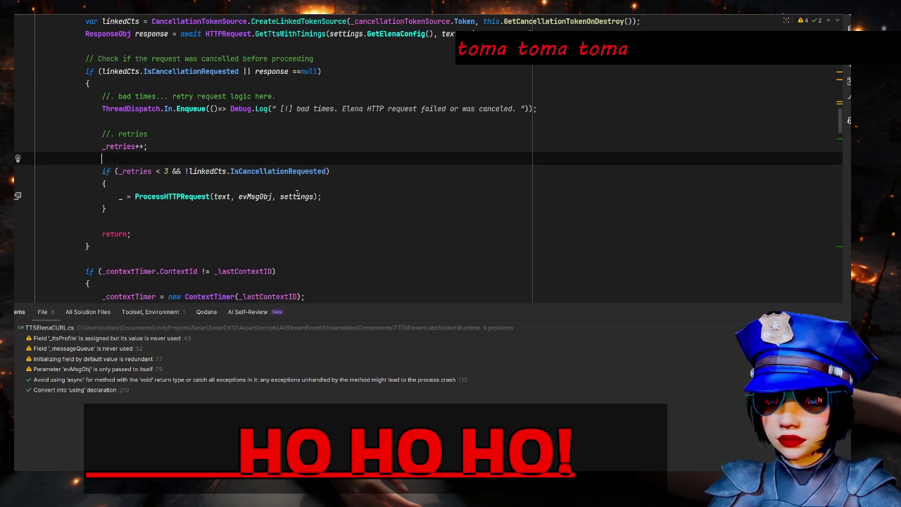
{"action": "left_click", "coordinate": [132, 208]}
{"action": "key", "text": "BackSpace"}
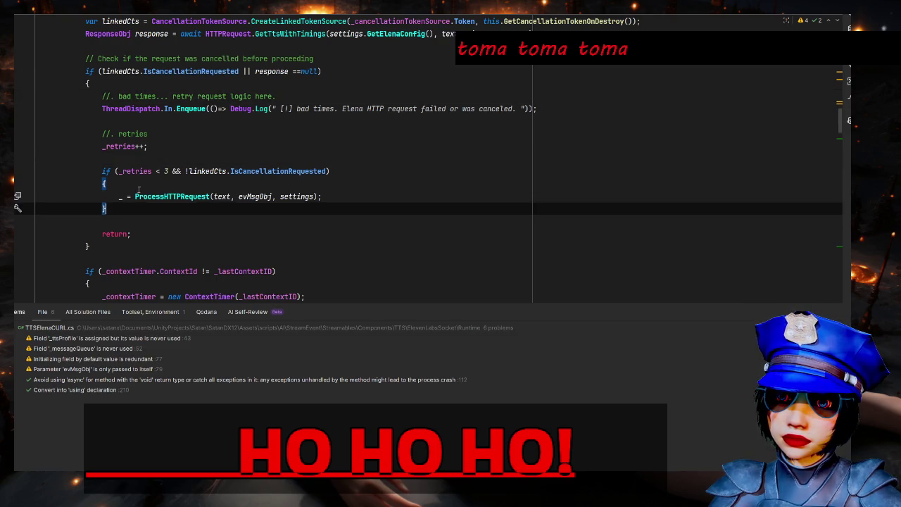
{"action": "left_click", "coordinate": [127, 186]}
{"action": "key", "text": "BackSpace"}
{"action": "key", "text": "BackSpace"}
{"action": "left_click", "coordinate": [133, 159]}
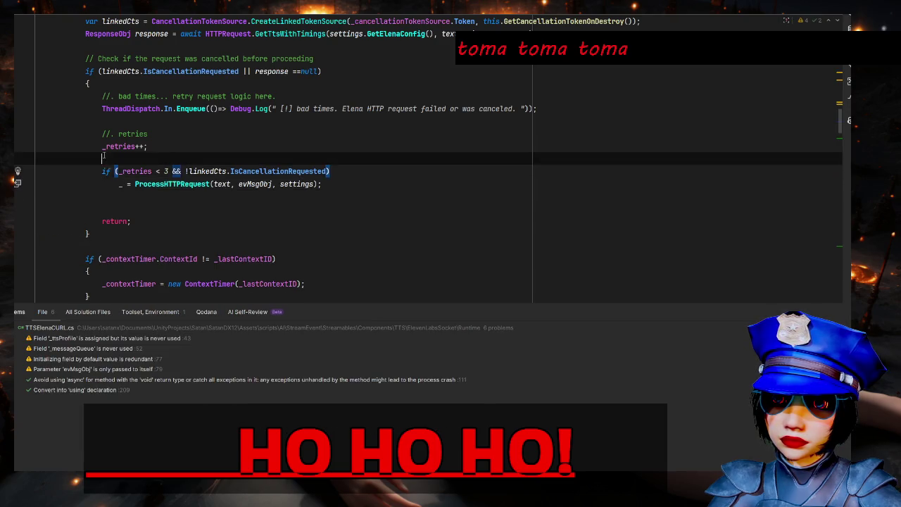
{"action": "key", "text": "BackSpace"}
- Delete the '// retries' comment and the blank line above return, then fold the cancellation block
{"action": "left_click_drag", "start_coordinate": [148, 133], "coordinate": [44, 128]}
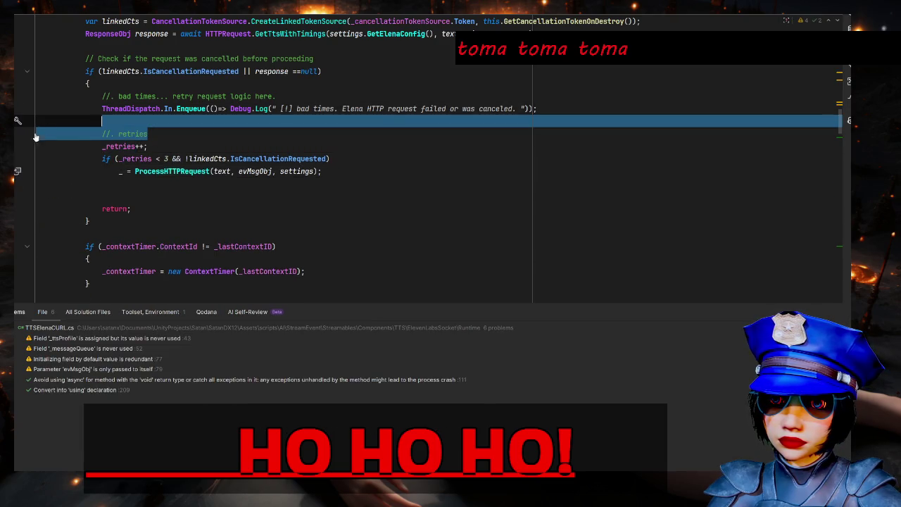
{"action": "key", "text": "BackSpace"}
{"action": "left_click", "coordinate": [148, 182]}
{"action": "key", "text": "BackSpace"}
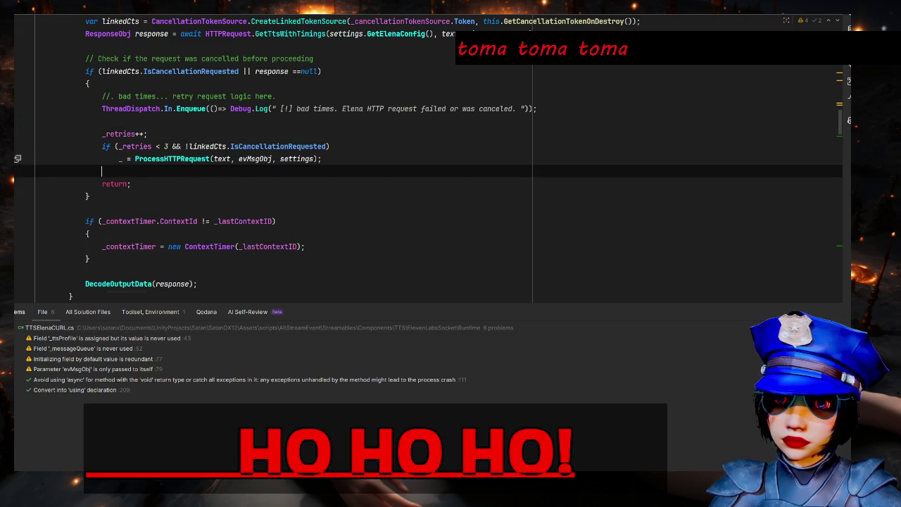
{"action": "key", "text": "Down"}
{"action": "key", "text": "Down"}
{"action": "key", "text": "Down"}
{"action": "left_click", "coordinate": [27, 73]}
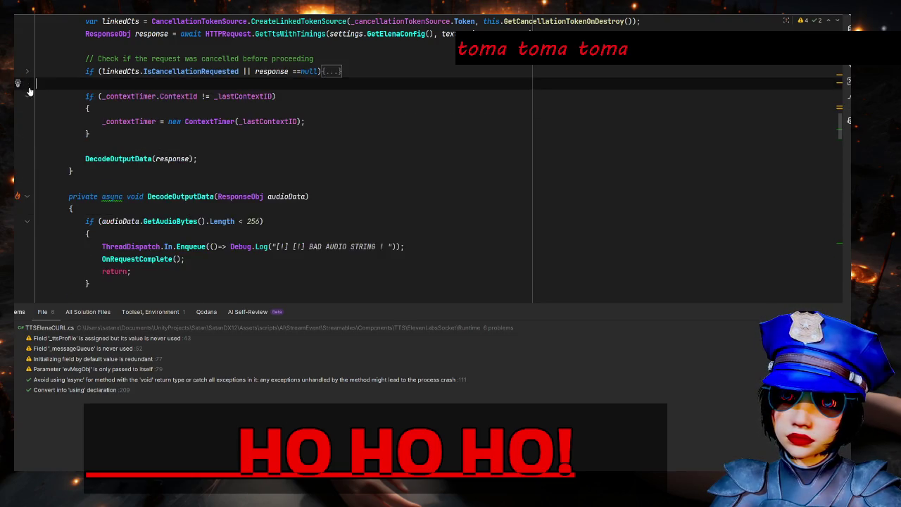
- Scroll down to DecodeOutputData and jump to ResponseObj's declaration in ElenaContextStructs.cs
{"action": "left_click", "coordinate": [134, 96]}
{"action": "left_click", "coordinate": [88, 166]}
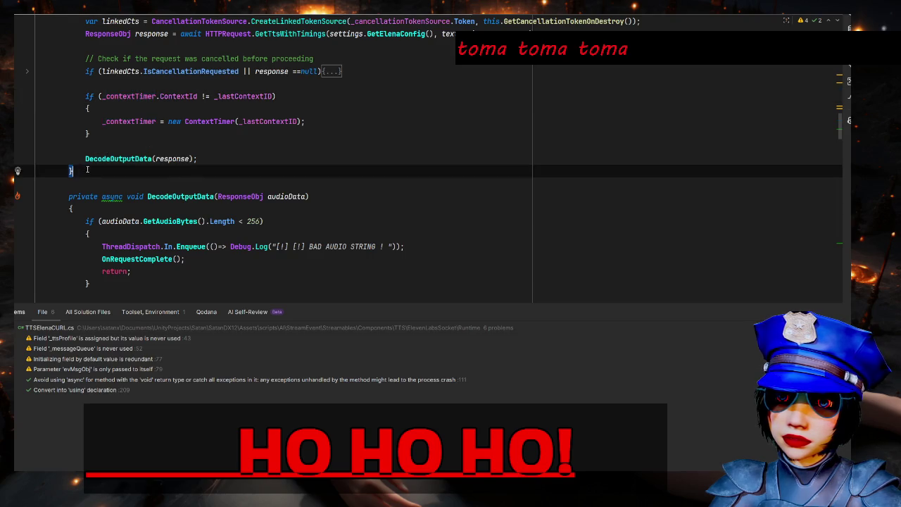
{"action": "scroll", "coordinate": [88, 166], "scroll_direction": "down", "scroll_amount": 3}
{"action": "left_click", "coordinate": [181, 84]}
{"action": "left_click", "coordinate": [131, 169]}
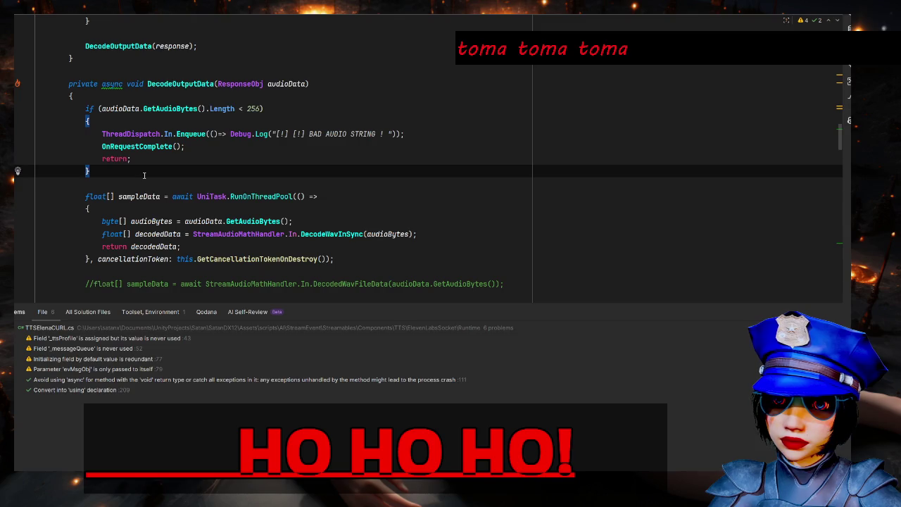
{"action": "left_click", "coordinate": [252, 86], "text": "ctrl"}
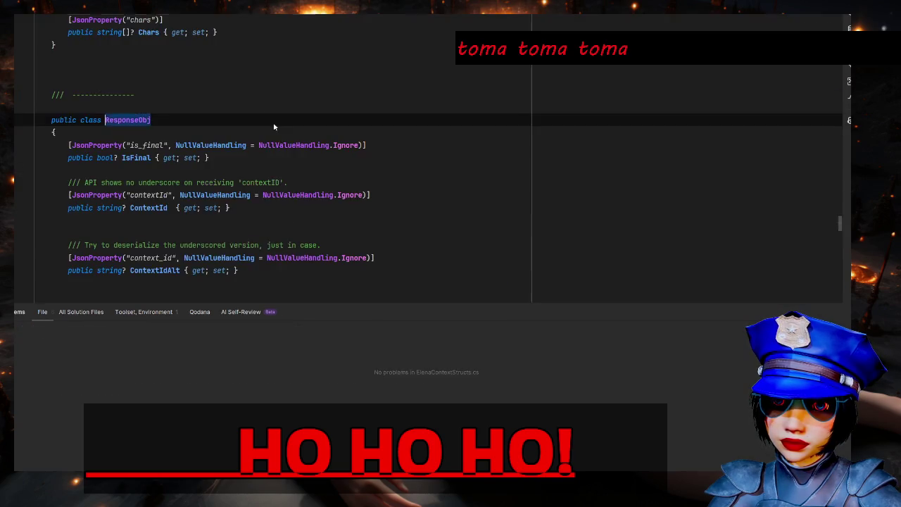
- Read through ResponseObj's members and fold the GetAudioBytes and GetContextId methods
{"action": "scroll", "coordinate": [230, 146], "scroll_direction": "down", "scroll_amount": 10}
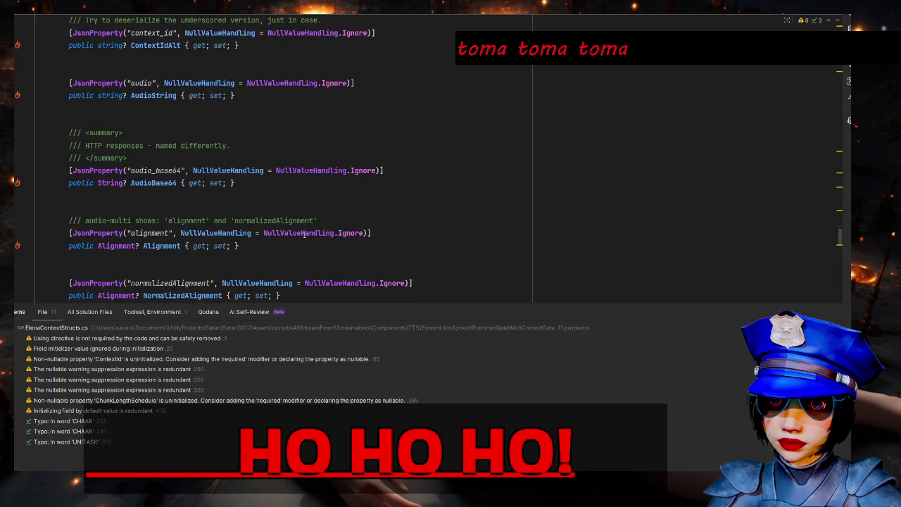
{"action": "scroll", "coordinate": [304, 236], "scroll_direction": "down", "scroll_amount": 5}
{"action": "scroll", "coordinate": [294, 243], "scroll_direction": "up", "scroll_amount": 10}
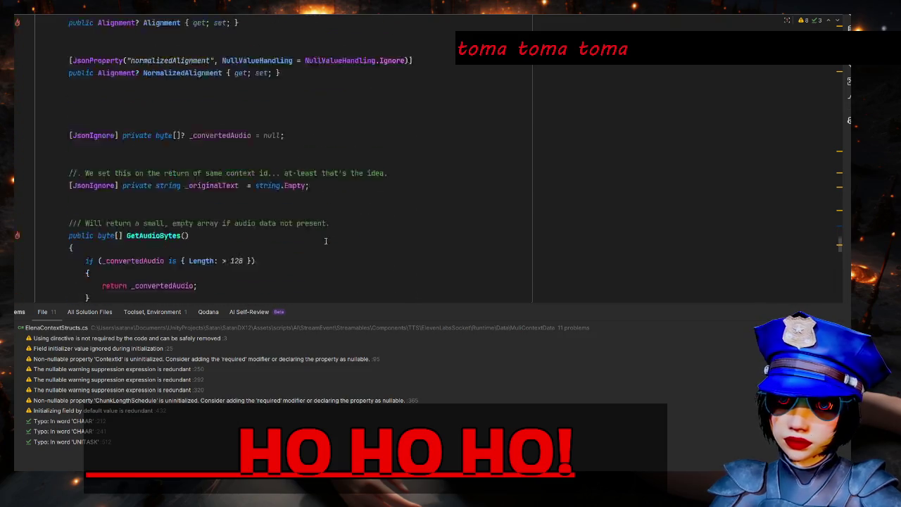
{"action": "scroll", "coordinate": [166, 196], "scroll_direction": "down", "scroll_amount": 7}
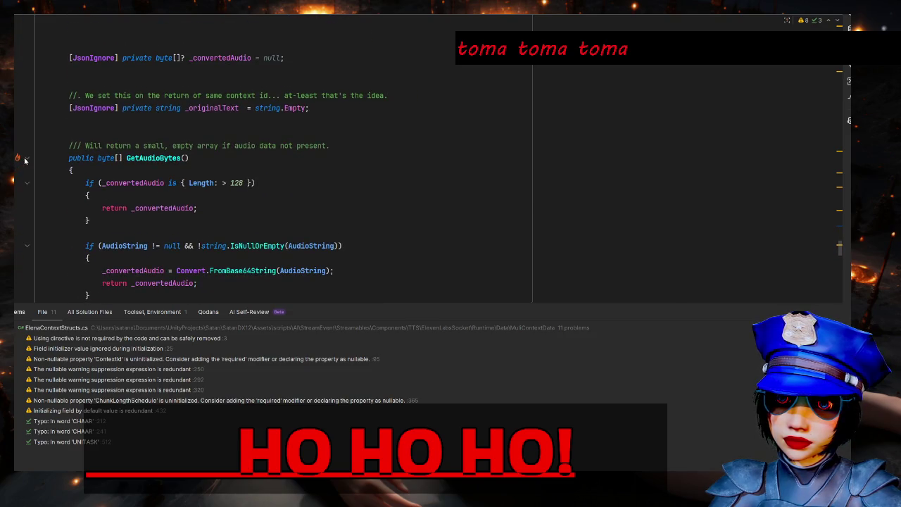
{"action": "left_click", "coordinate": [26, 158]}
{"action": "left_click", "coordinate": [27, 182]}
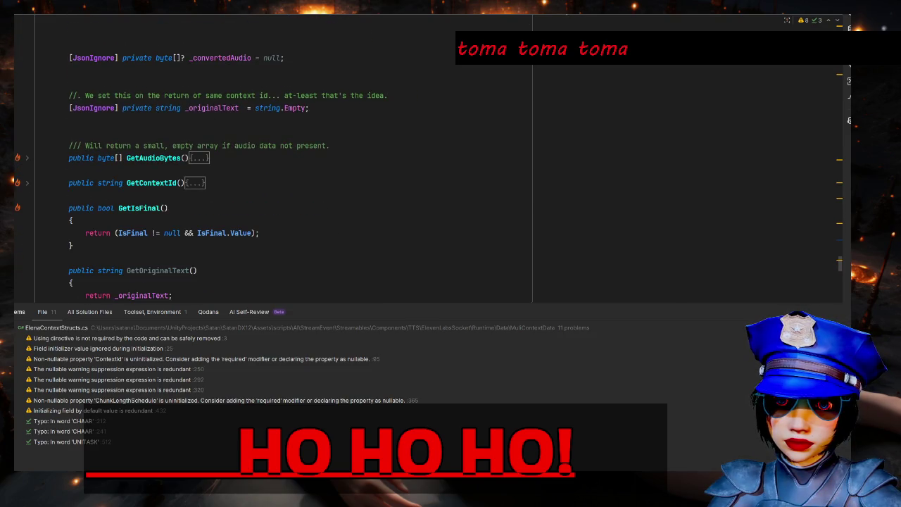
- Return to TTSElenaCURL.cs at DecodeOutputData's sampleData length check and ShipDataAsAudioClip
{"action": "key", "text": "ctrl+Tab"}
{"action": "left_click", "coordinate": [387, 158]}
{"action": "scroll", "coordinate": [461, 203], "scroll_direction": "down", "scroll_amount": 1}
{"action": "scroll", "coordinate": [460, 203], "scroll_direction": "down", "scroll_amount": 7}
{"action": "scroll", "coordinate": [457, 193], "scroll_direction": "up", "scroll_amount": 2}
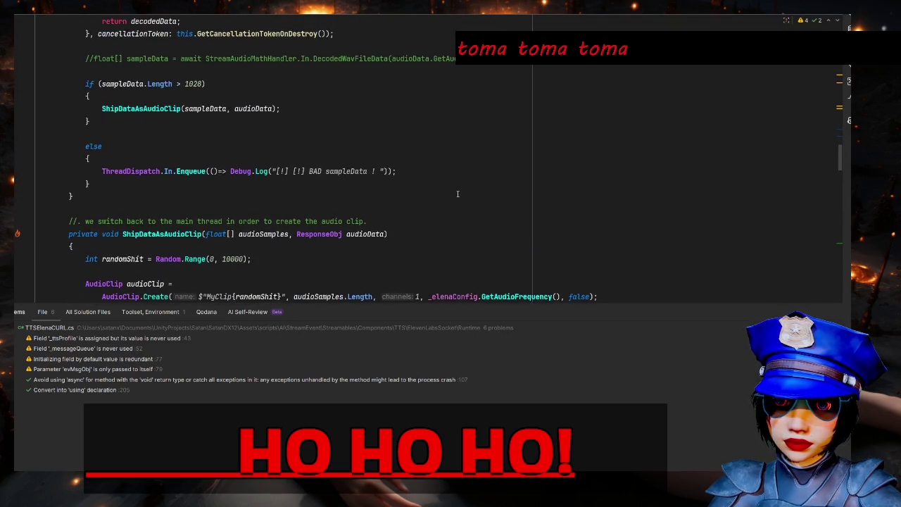
- Fold the ShipDataAsAudioClip method, briefly folding and re-expanding the HTTPRequest class
{"action": "left_click", "coordinate": [146, 109]}
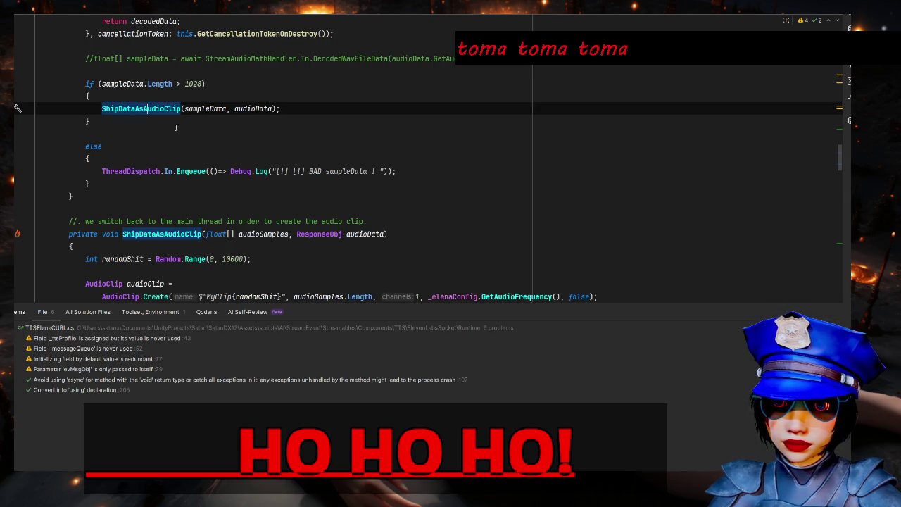
{"action": "scroll", "coordinate": [166, 129], "scroll_direction": "down", "scroll_amount": 5}
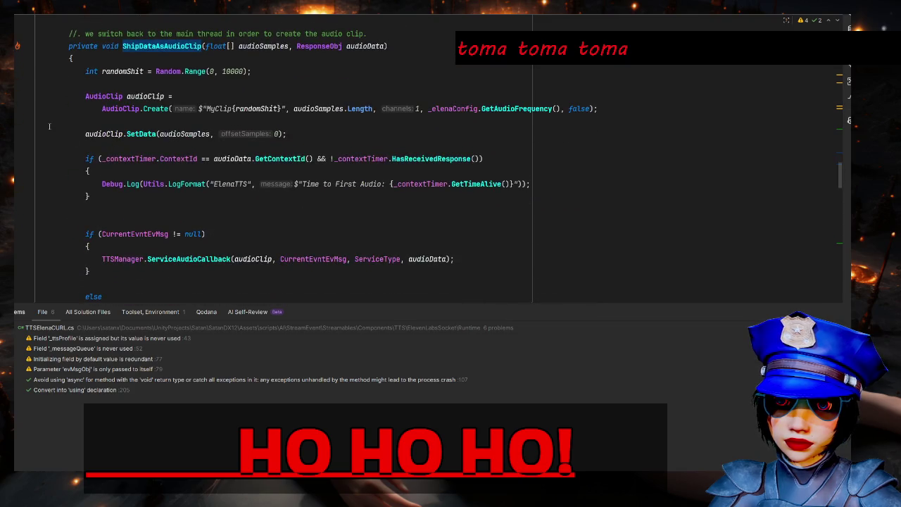
{"action": "left_click", "coordinate": [27, 46]}
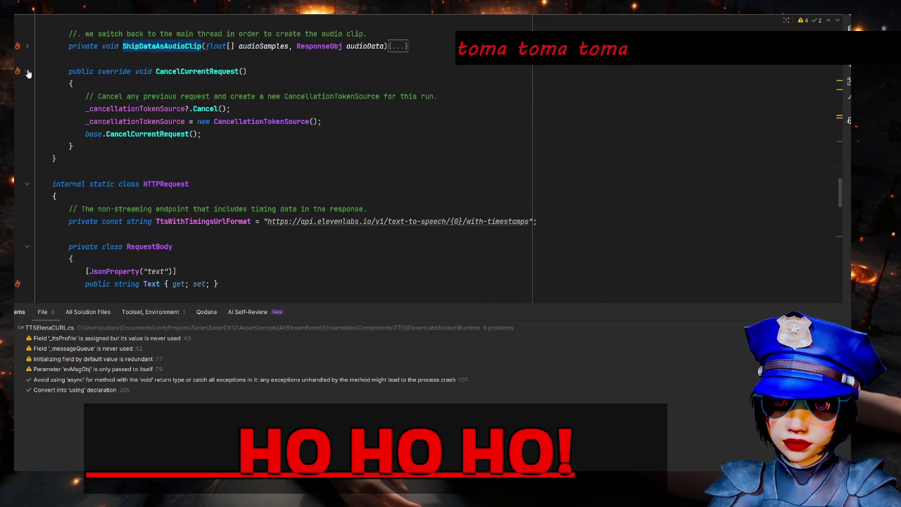
{"action": "left_click", "coordinate": [27, 109]}
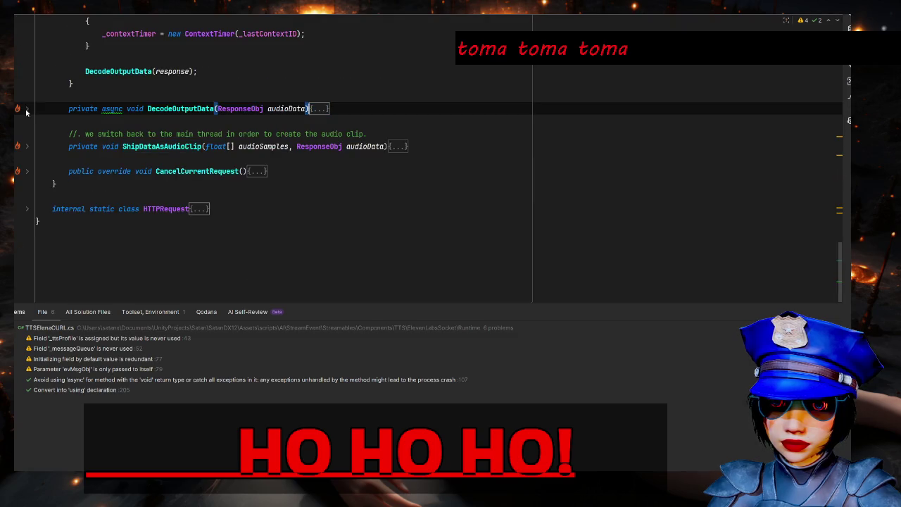
{"action": "left_click", "coordinate": [27, 209]}
{"action": "scroll", "coordinate": [240, 141], "scroll_direction": "down", "scroll_amount": 5}
- Inspect the RequestBody class and the TtsWithTimingsUrlFormat constant's ElevenLabs with-timestamps URL
{"action": "left_click", "coordinate": [232, 84]}
{"action": "left_click", "coordinate": [243, 109]}
{"action": "left_click", "coordinate": [345, 59]}
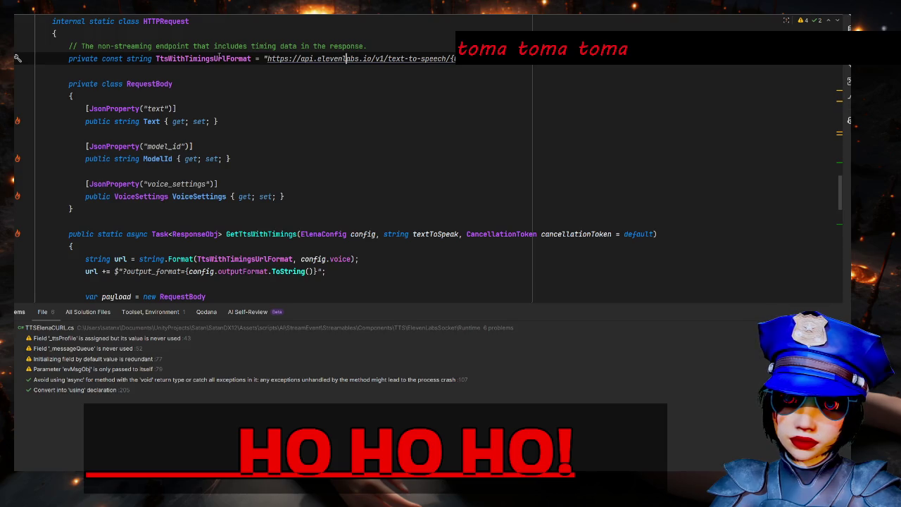
{"action": "left_click", "coordinate": [232, 83]}
{"action": "left_click", "coordinate": [220, 59]}
{"action": "left_click", "coordinate": [233, 84]}
{"action": "left_click", "coordinate": [250, 59]}
{"action": "scroll", "coordinate": [402, 145], "scroll_direction": "up", "scroll_amount": 2}
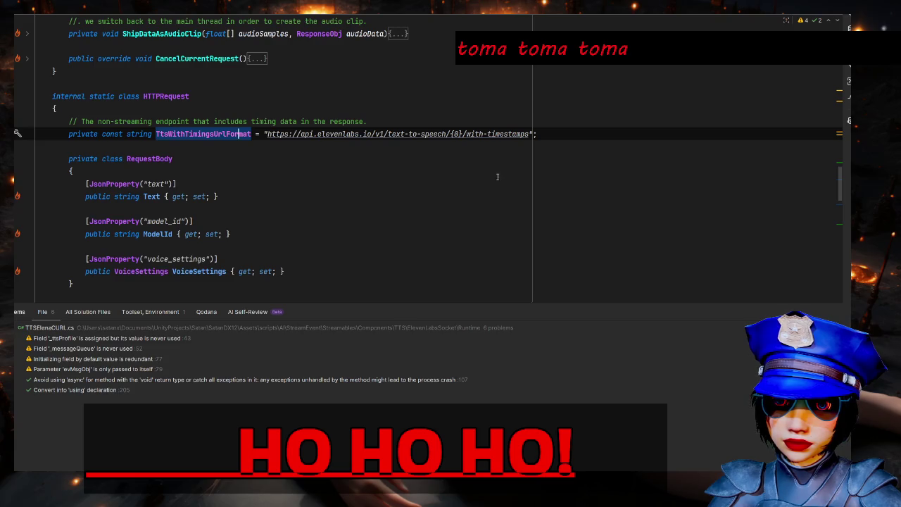
{"action": "left_click", "coordinate": [346, 134]}
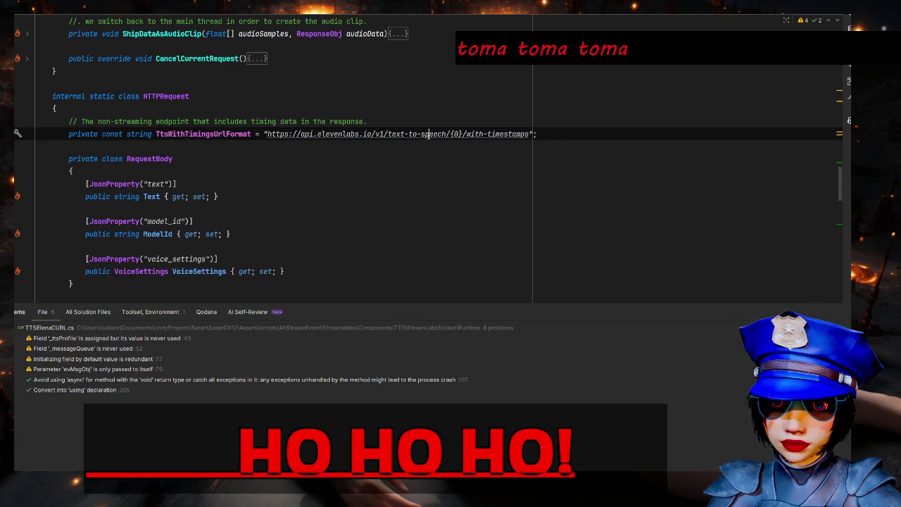
{"action": "double_click", "coordinate": [476, 134]}
{"action": "left_click", "coordinate": [181, 134]}
{"action": "left_click", "coordinate": [194, 160]}
- Check where the RequestBody class ends and fold it
{"action": "scroll", "coordinate": [193, 160], "scroll_direction": "down", "scroll_amount": 2}
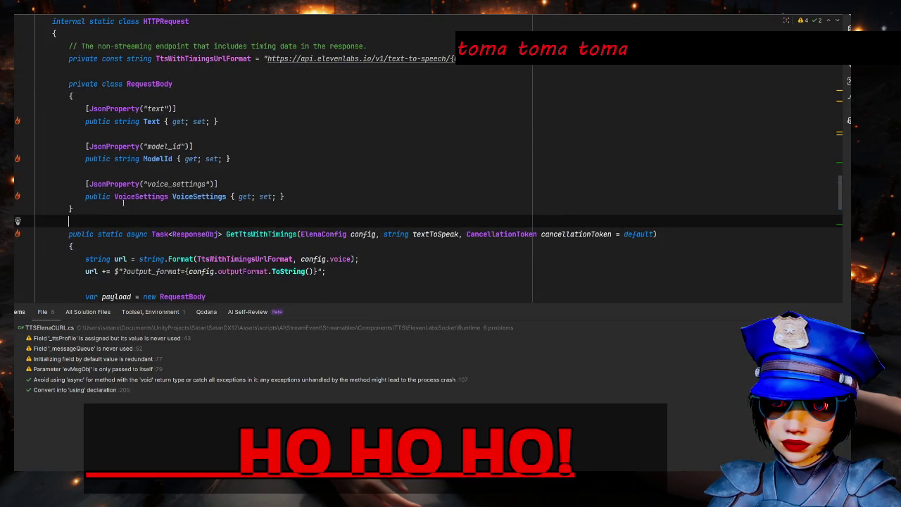
{"action": "left_click", "coordinate": [121, 207]}
{"action": "scroll", "coordinate": [121, 208], "scroll_direction": "down", "scroll_amount": 3}
{"action": "scroll", "coordinate": [40, 129], "scroll_direction": "up", "scroll_amount": 4}
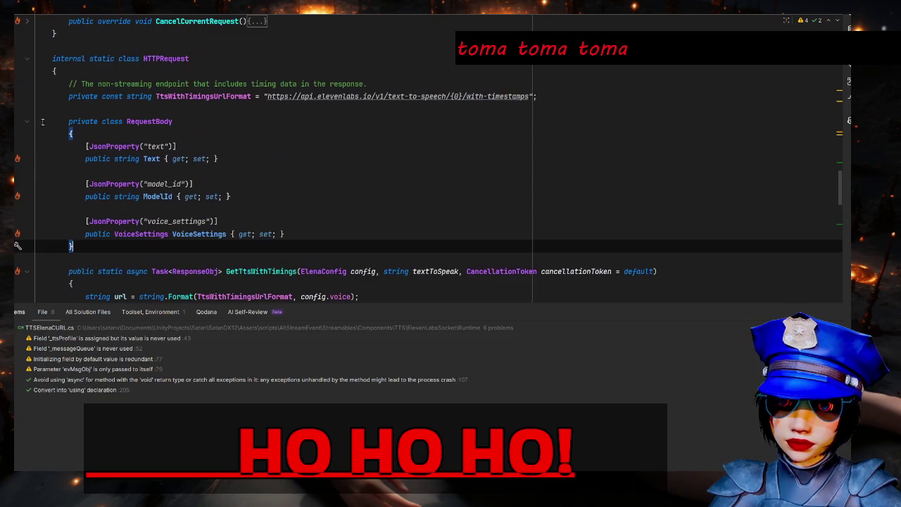
{"action": "left_click", "coordinate": [29, 121]}
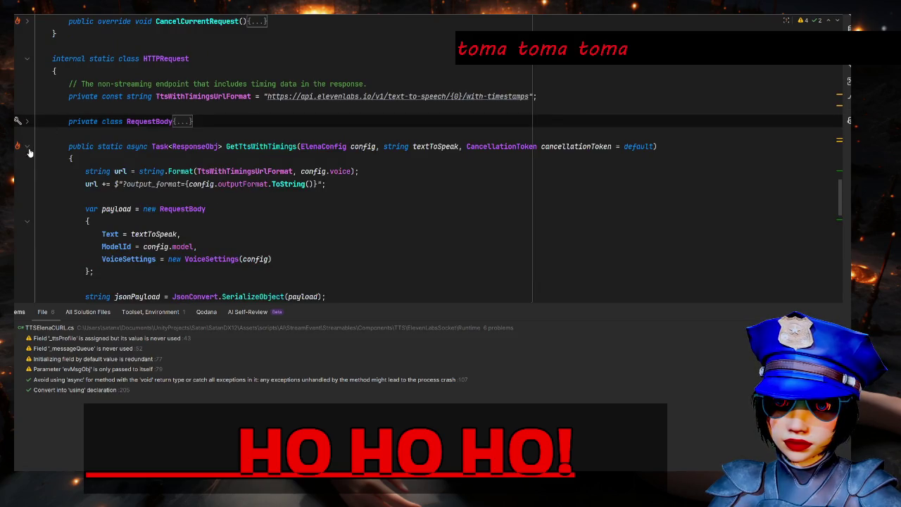
- Read GetTtsWithTimings' response handling down to the else branch and its ThreadDispatch call
{"action": "scroll", "coordinate": [36, 139], "scroll_direction": "down", "scroll_amount": 5}
{"action": "scroll", "coordinate": [37, 139], "scroll_direction": "down", "scroll_amount": 10}
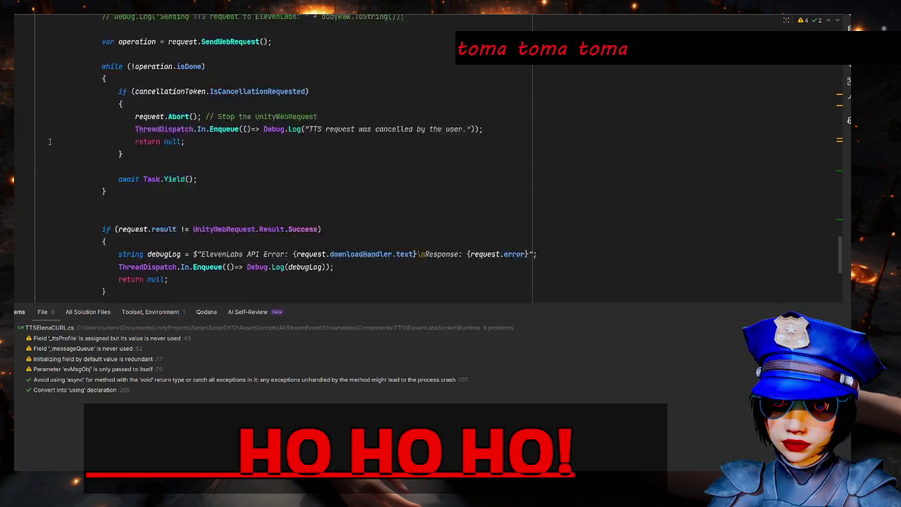
{"action": "scroll", "coordinate": [47, 158], "scroll_direction": "down", "scroll_amount": 3}
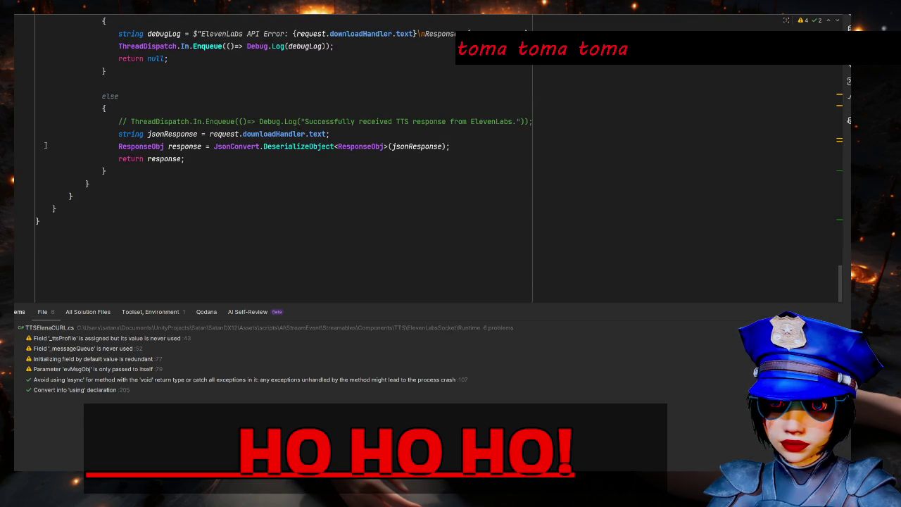
{"action": "key", "text": "Down"}
{"action": "key", "text": "Down"}
{"action": "key", "text": "Down"}
{"action": "key", "text": "Up"}
{"action": "key", "text": "Up"}
{"action": "key", "text": "Up"}
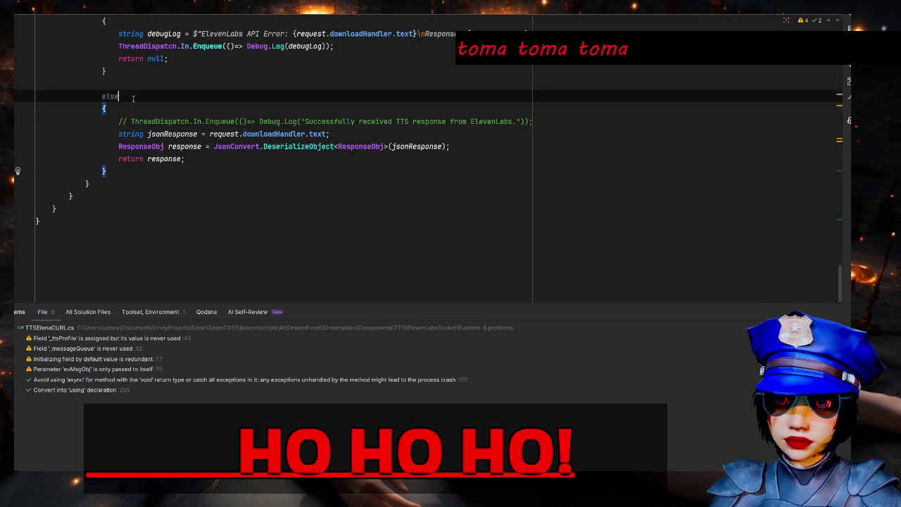
{"action": "key", "text": "Down"}
{"action": "key", "text": "Down"}
{"action": "key", "text": "Down"}
{"action": "key", "text": "Down"}
{"action": "key", "text": "Down"}
{"action": "key", "text": "Down"}
{"action": "scroll", "coordinate": [70, 178], "scroll_direction": "up", "scroll_amount": 5}
{"action": "key", "text": "Up"}
{"action": "key", "text": "Up"}
{"action": "key", "text": "Up"}
{"action": "scroll", "coordinate": [70, 179], "scroll_direction": "up", "scroll_amount": 10}
{"action": "scroll", "coordinate": [57, 169], "scroll_direction": "down", "scroll_amount": 10}
{"action": "key", "text": "Down"}
{"action": "key", "text": "Down"}
{"action": "key", "text": "Down"}
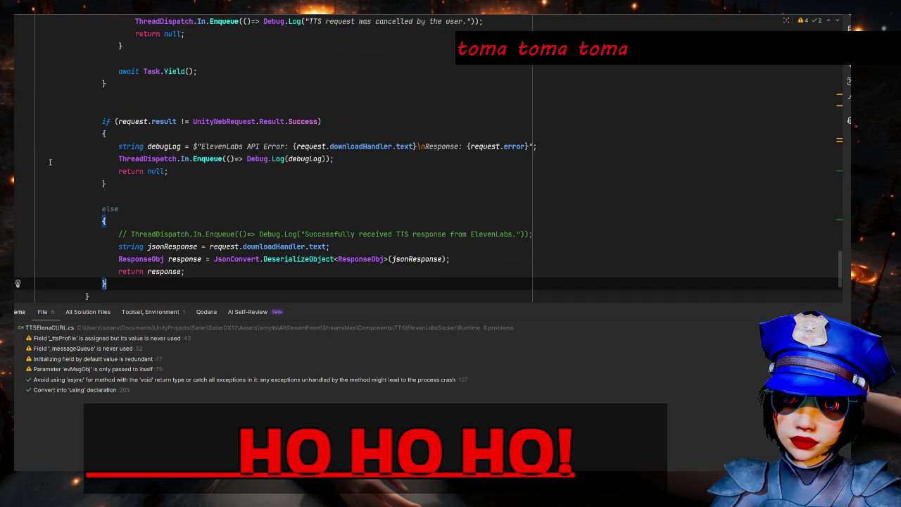
- Scroll back up to ProcessHTTPRequest, which awaits GetTtsWithTimings and then calls DecodeOutputData
{"action": "scroll", "coordinate": [50, 163], "scroll_direction": "up", "scroll_amount": 5}
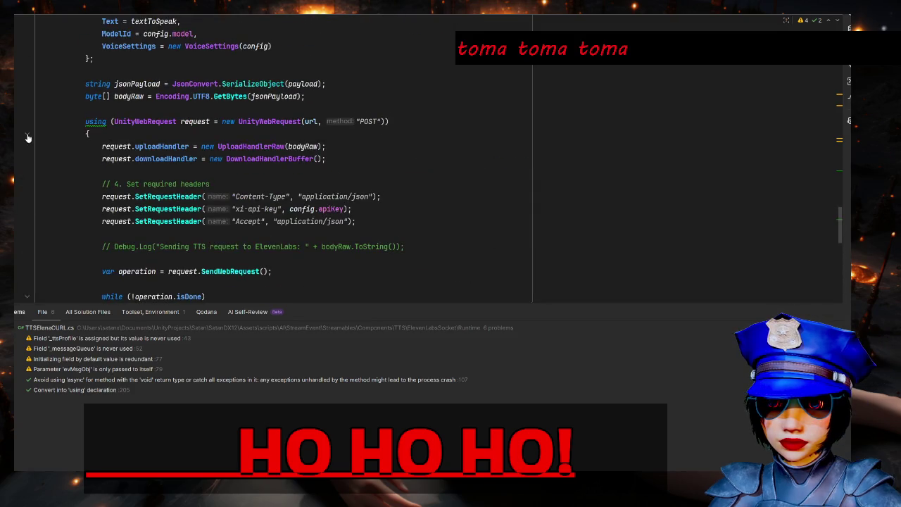
{"action": "scroll", "coordinate": [66, 241], "scroll_direction": "up", "scroll_amount": 5}
{"action": "scroll", "coordinate": [66, 241], "scroll_direction": "down", "scroll_amount": 5}
{"action": "scroll", "coordinate": [141, 211], "scroll_direction": "up", "scroll_amount": 2}
{"action": "scroll", "coordinate": [217, 178], "scroll_direction": "down", "scroll_amount": 5}
{"action": "scroll", "coordinate": [64, 178], "scroll_direction": "up", "scroll_amount": 15}
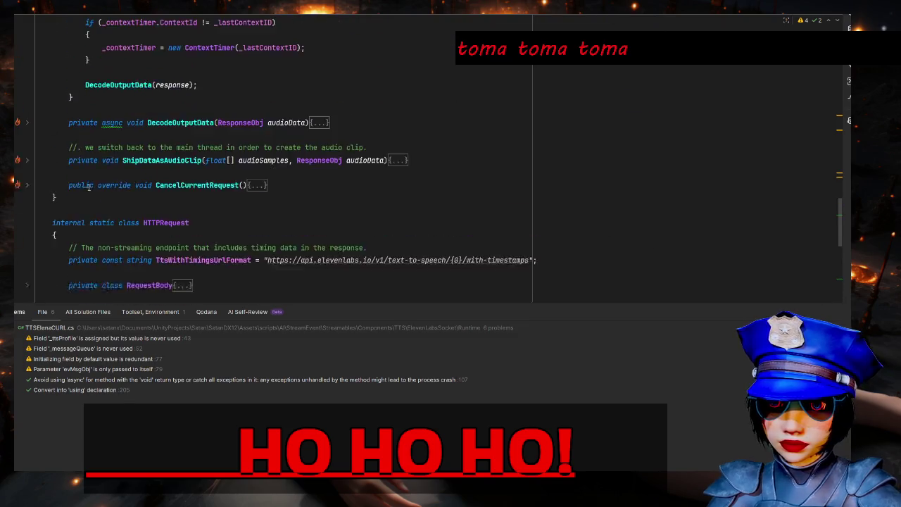
{"action": "scroll", "coordinate": [62, 177], "scroll_direction": "down", "scroll_amount": 1}
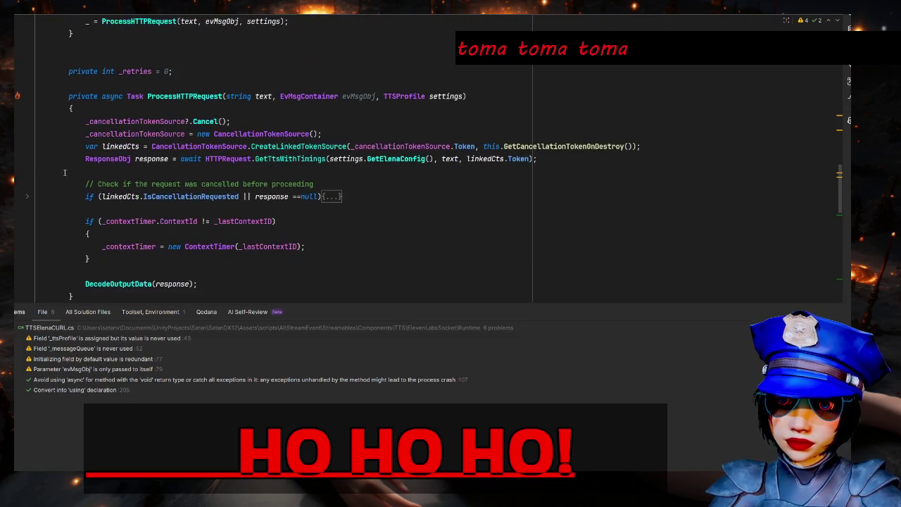
- Review ProcessHTTPRequest's signature, cancellation check and its DecodeOutputData call
{"action": "left_click", "coordinate": [129, 97]}
{"action": "left_click", "coordinate": [186, 96]}
{"action": "left_click", "coordinate": [179, 184]}
{"action": "scroll", "coordinate": [180, 184], "scroll_direction": "down", "scroll_amount": 2}
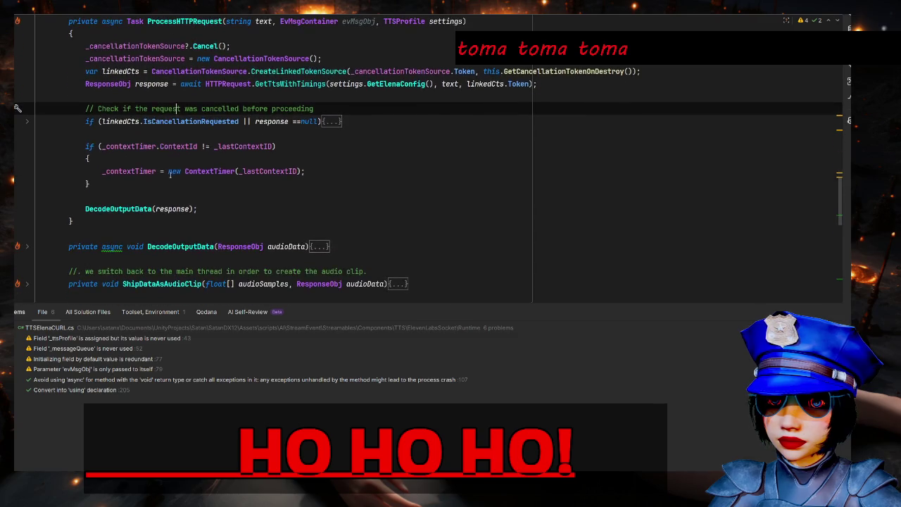
{"action": "left_click", "coordinate": [131, 221]}
{"action": "left_click", "coordinate": [96, 209]}
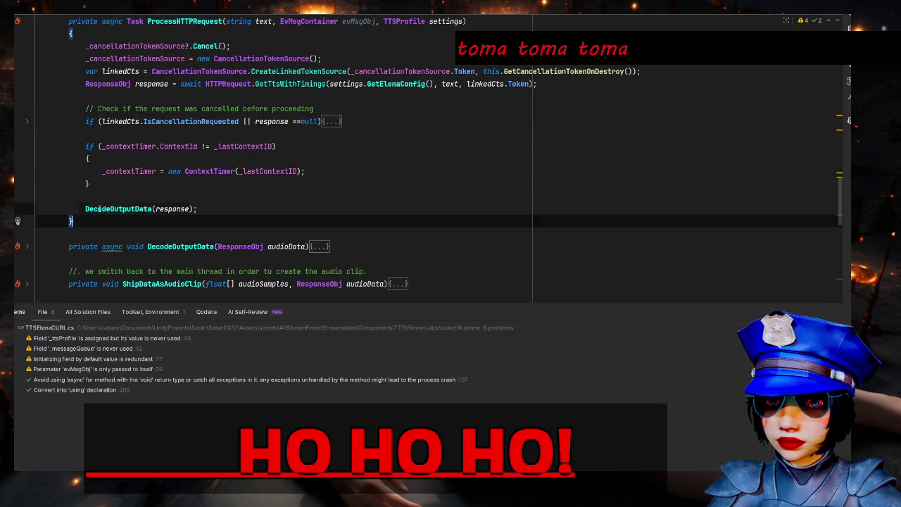
{"action": "scroll", "coordinate": [52, 174], "scroll_direction": "down", "scroll_amount": 3}
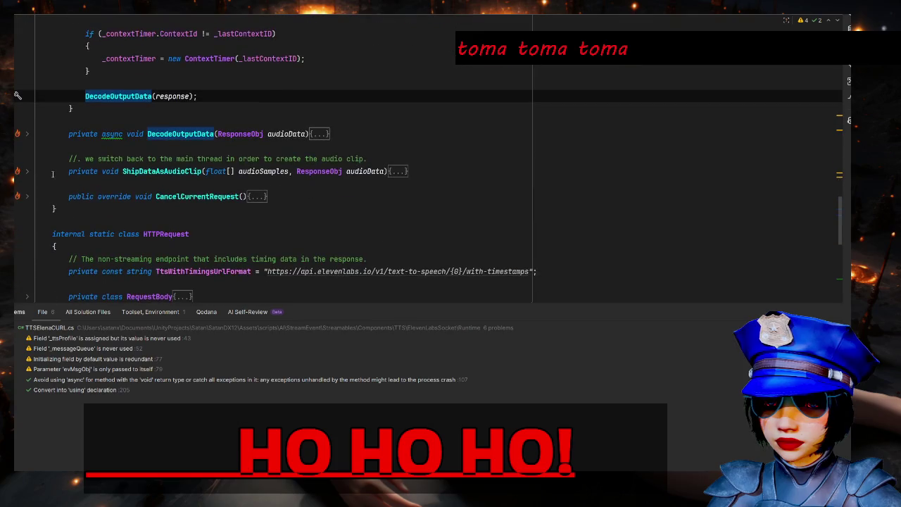
- Unfold DecodeOutputData and step through its bad-audio early-return block
{"action": "left_click", "coordinate": [27, 135]}
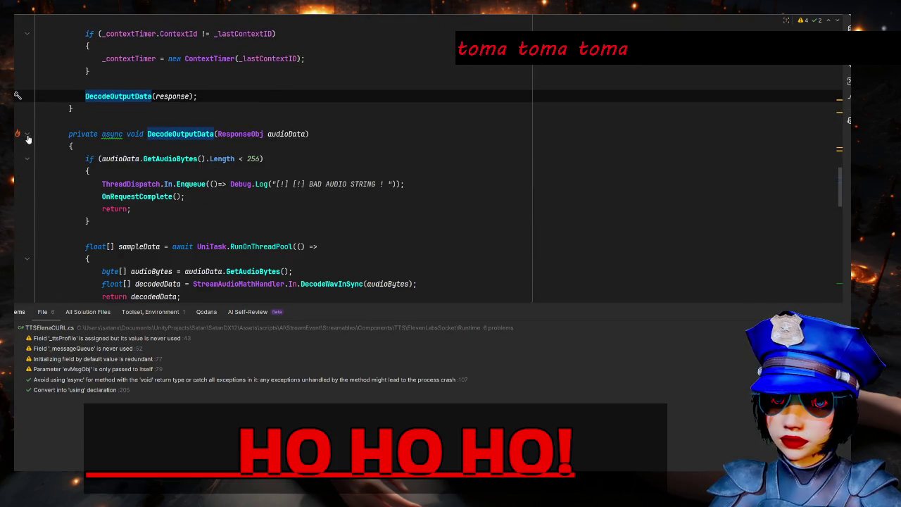
{"action": "left_click", "coordinate": [107, 221]}
{"action": "key", "text": "Up"}
{"action": "key", "text": "Up"}
{"action": "key", "text": "Up"}
{"action": "key", "text": "Down"}
{"action": "key", "text": "Down"}
{"action": "key", "text": "Down"}
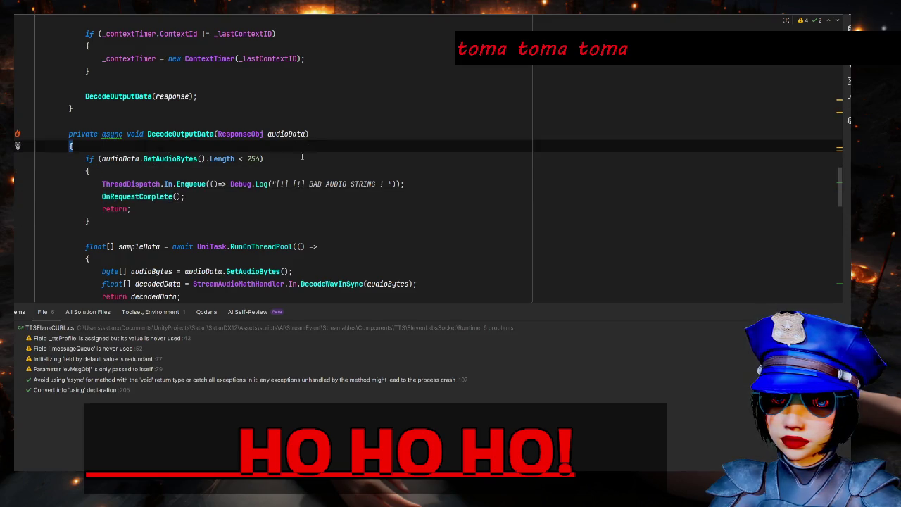
{"action": "left_click", "coordinate": [209, 205]}
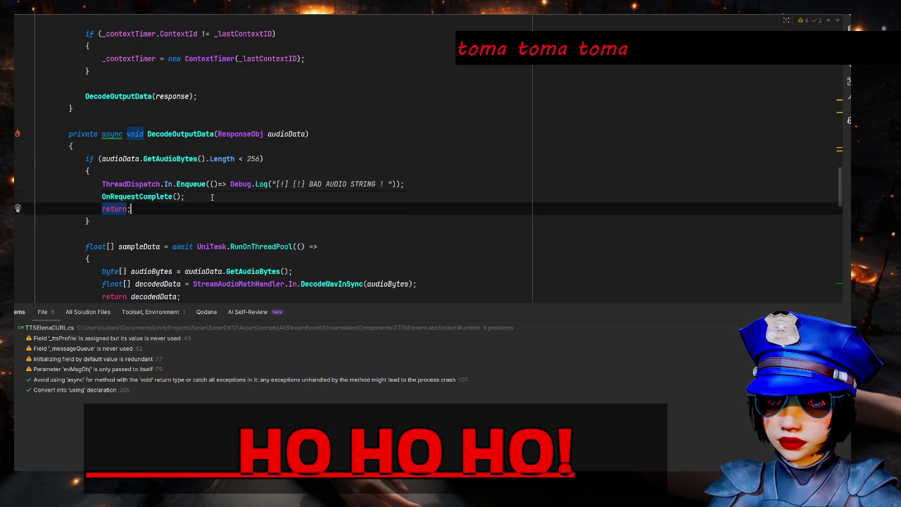
{"action": "left_click", "coordinate": [198, 219]}
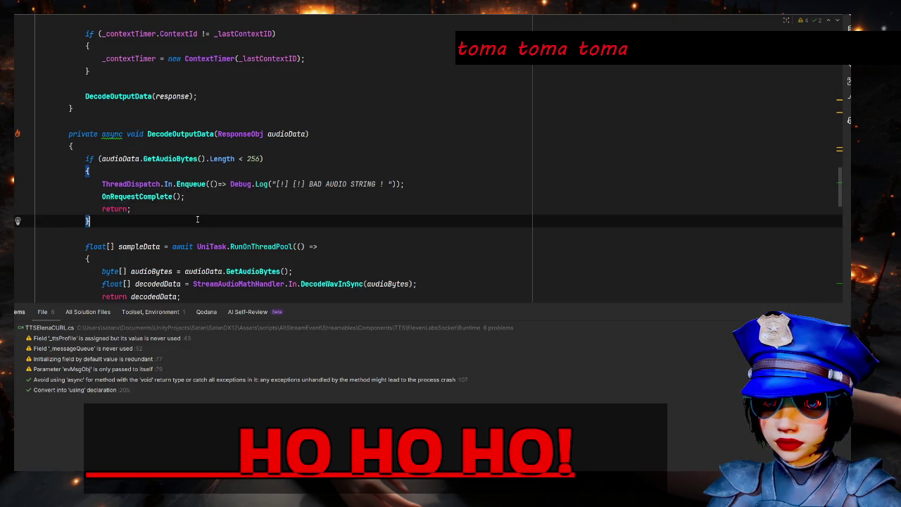
- Inspect the OnRequestComplete call and the early return statement in the length check
{"action": "left_click", "coordinate": [213, 197]}
{"action": "left_click", "coordinate": [209, 208]}
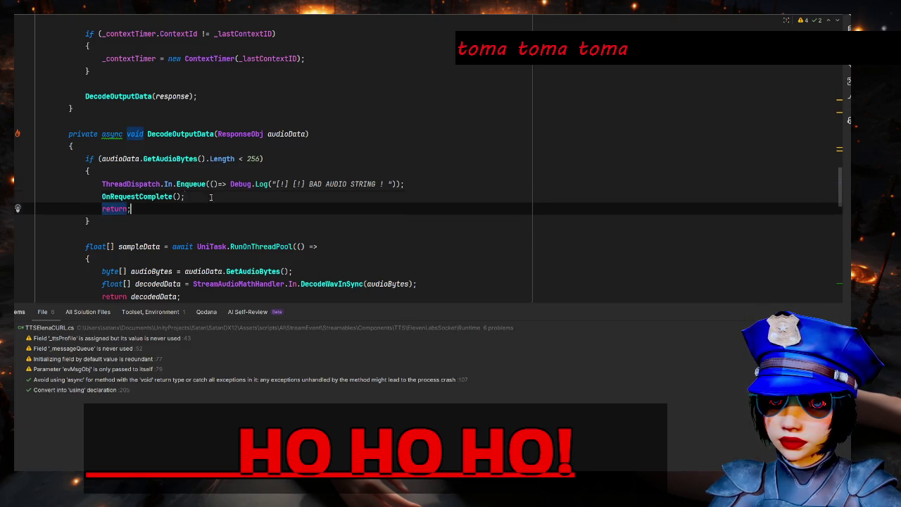
{"action": "left_click", "coordinate": [216, 195]}
{"action": "left_click", "coordinate": [214, 207]}
{"action": "left_click", "coordinate": [215, 197]}
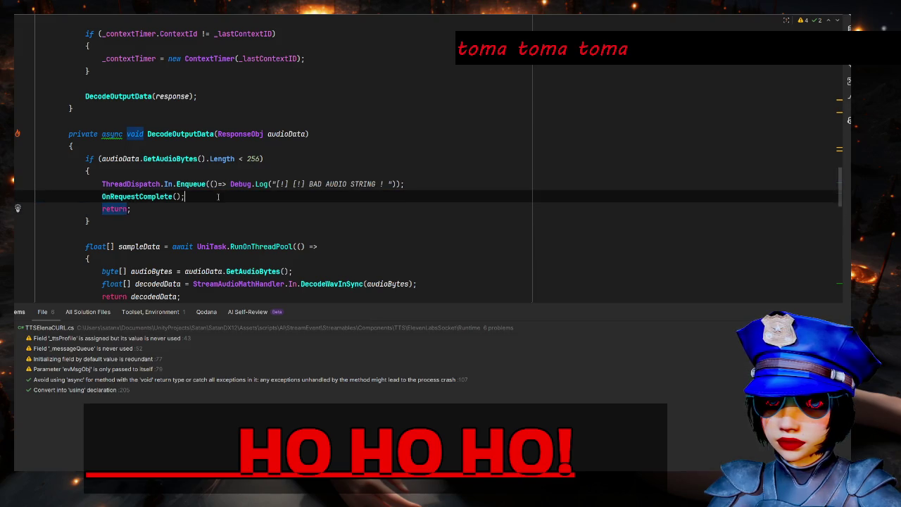
{"action": "left_click", "coordinate": [213, 205]}
{"action": "left_click", "coordinate": [214, 198]}
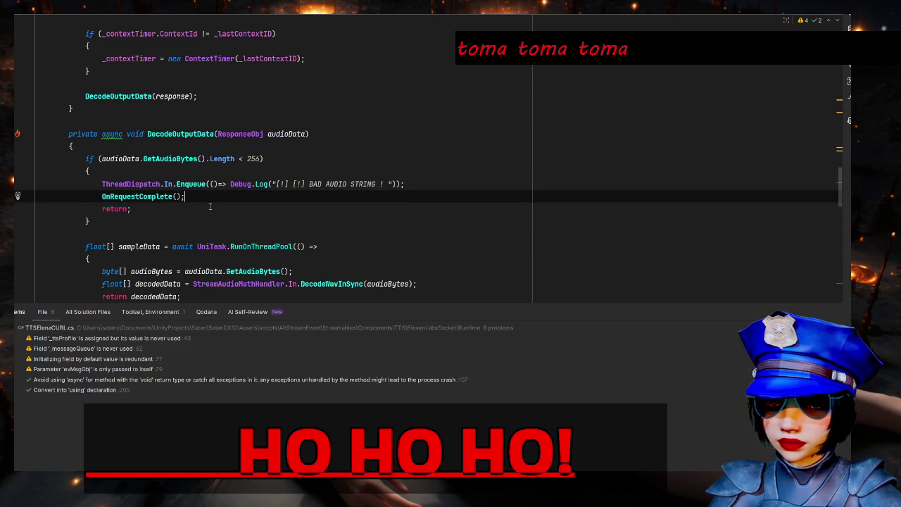
{"action": "left_click", "coordinate": [209, 203]}
{"action": "left_click", "coordinate": [209, 198]}
{"action": "left_click", "coordinate": [207, 207]}
{"action": "left_click", "coordinate": [206, 199]}
{"action": "left_click", "coordinate": [205, 206]}
{"action": "left_click", "coordinate": [202, 200]}
{"action": "left_click", "coordinate": [203, 208]}
- Try changing the 256 audio-length threshold to 4, then undo it back to 256
{"action": "left_click_drag", "start_coordinate": [262, 159], "coordinate": [247, 162]}
{"action": "type", "text": "4"}
{"action": "left_click", "coordinate": [179, 224]}
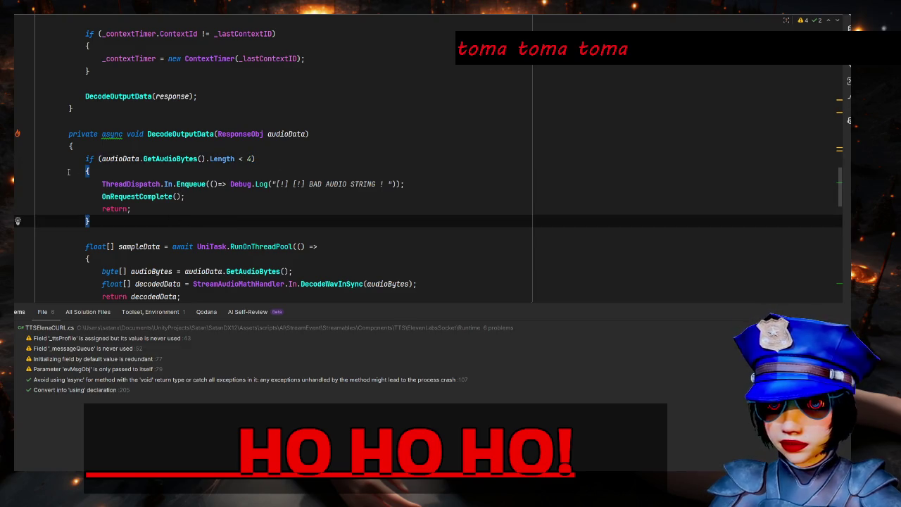
{"action": "scroll", "coordinate": [71, 171], "scroll_direction": "down", "scroll_amount": 3}
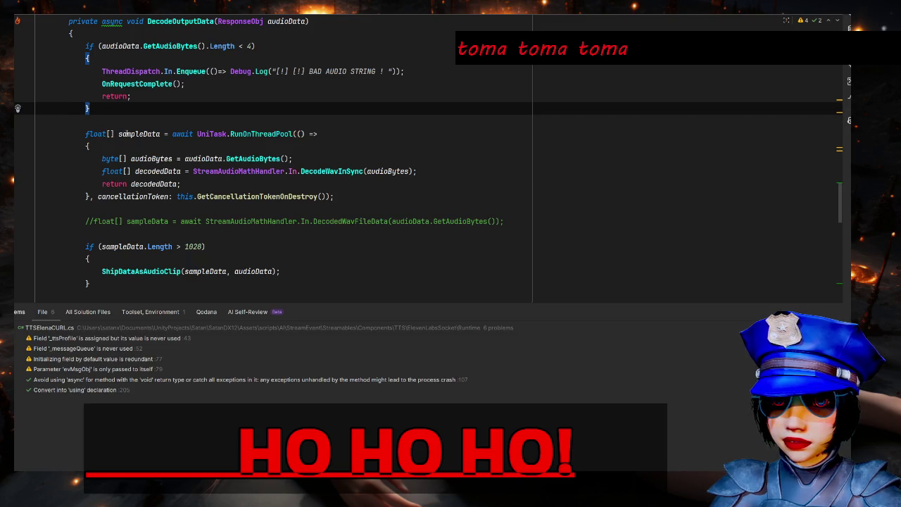
{"action": "key", "text": "ctrl+z"}
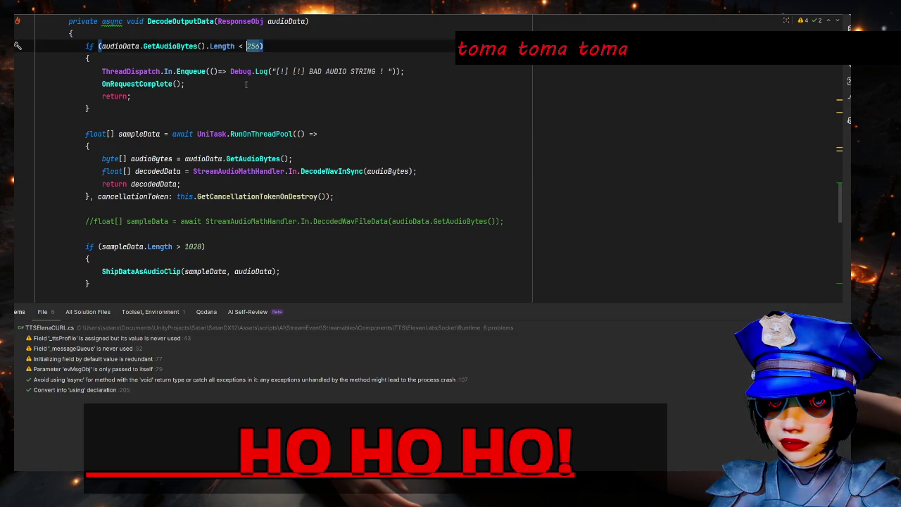
- Review the sampleData, audioBytes, GetAudioBytes and DecodeWavInSync decoding lines and their usages
{"action": "left_click", "coordinate": [162, 133]}
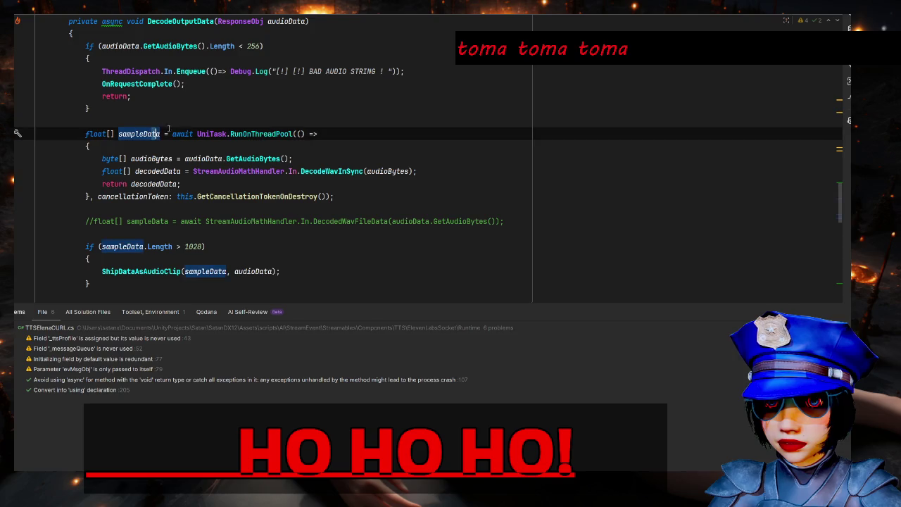
{"action": "left_click", "coordinate": [240, 105]}
{"action": "left_click", "coordinate": [246, 146]}
{"action": "left_click", "coordinate": [131, 134]}
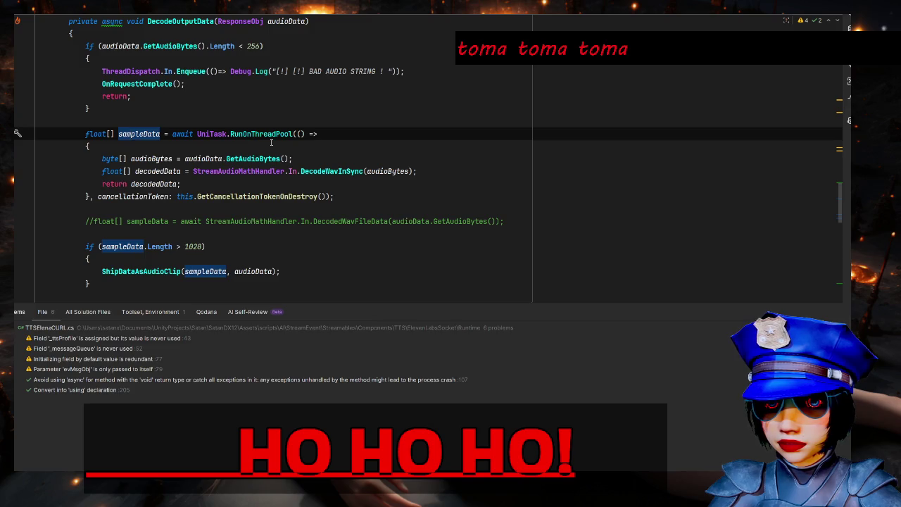
{"action": "left_click", "coordinate": [146, 158]}
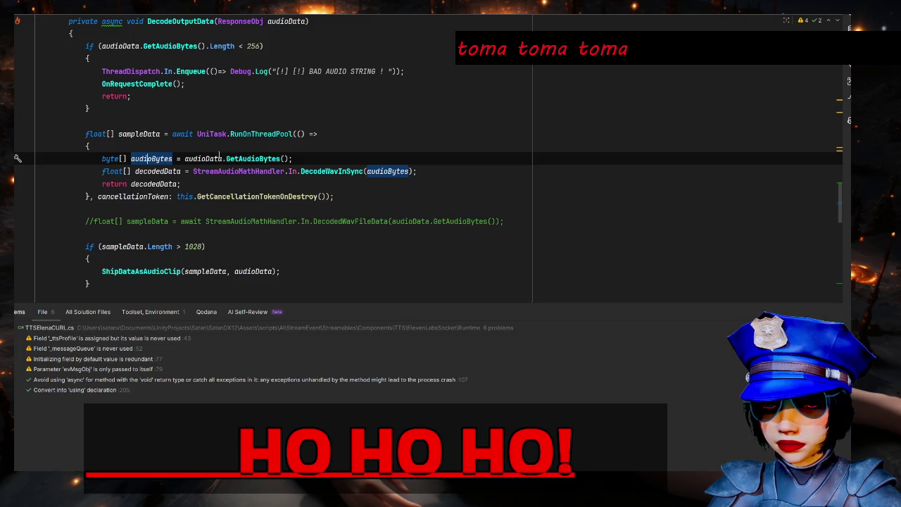
{"action": "left_click", "coordinate": [260, 158]}
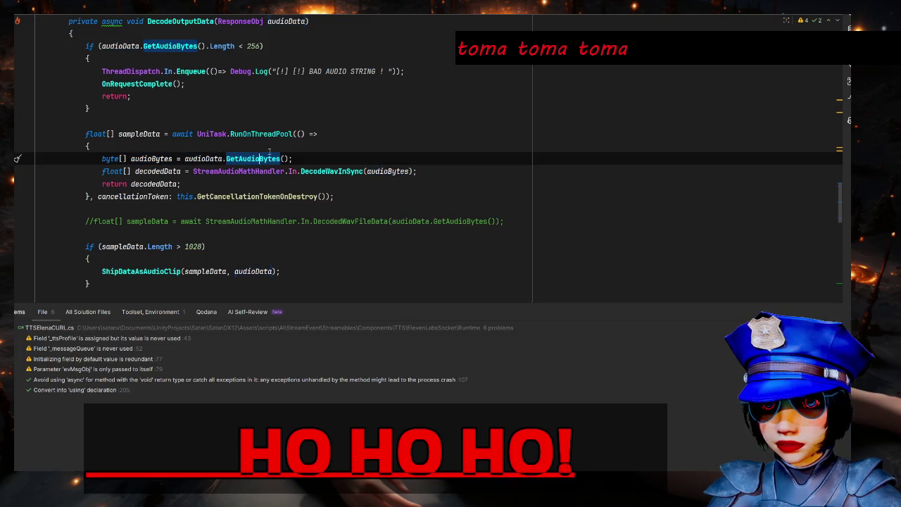
{"action": "left_click", "coordinate": [160, 171]}
{"action": "left_click", "coordinate": [330, 170]}
{"action": "left_click", "coordinate": [156, 184]}
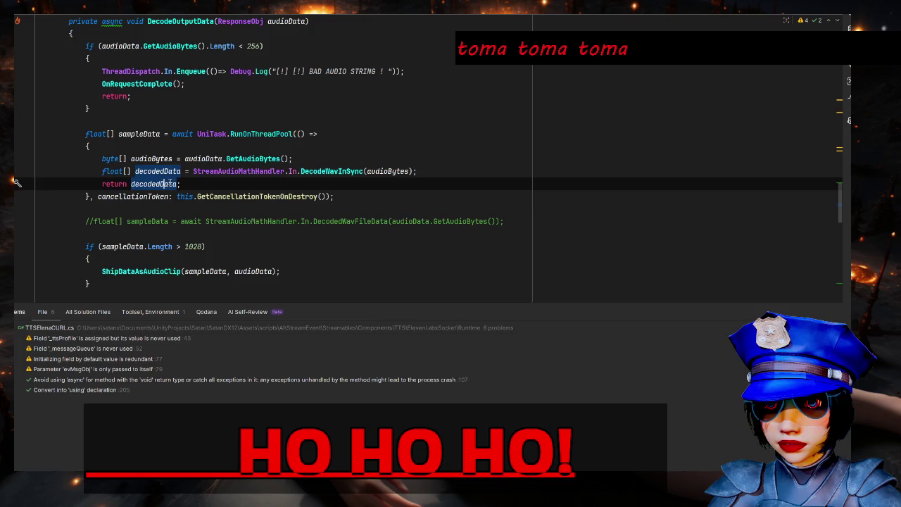
{"action": "left_click", "coordinate": [129, 196]}
- Insert a blank line above the sampleData decoding
{"action": "left_click", "coordinate": [130, 121]}
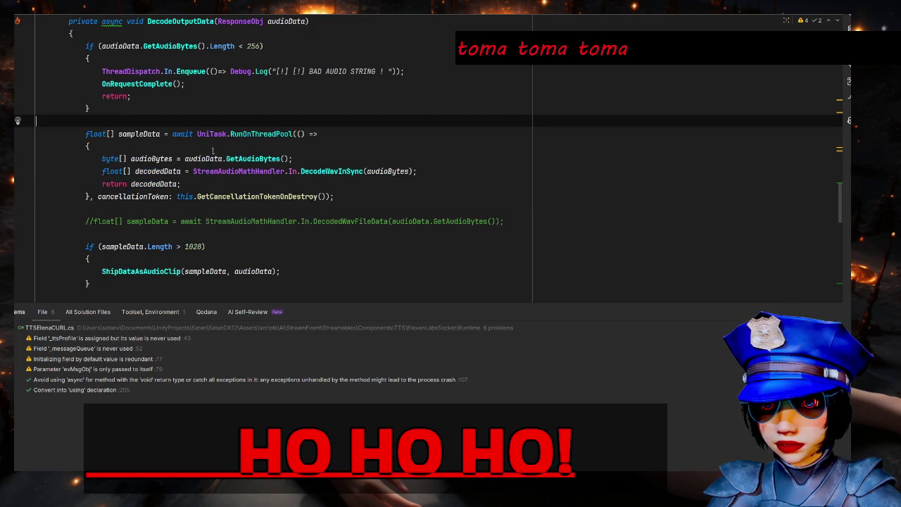
{"action": "scroll", "coordinate": [215, 185], "scroll_direction": "down", "scroll_amount": 2}
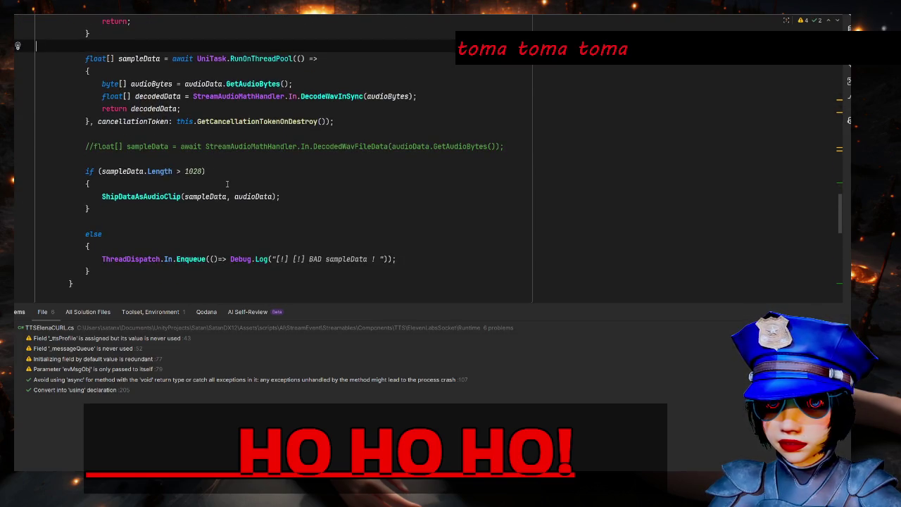
{"action": "scroll", "coordinate": [227, 184], "scroll_direction": "up", "scroll_amount": 2}
{"action": "key", "text": "Return"}
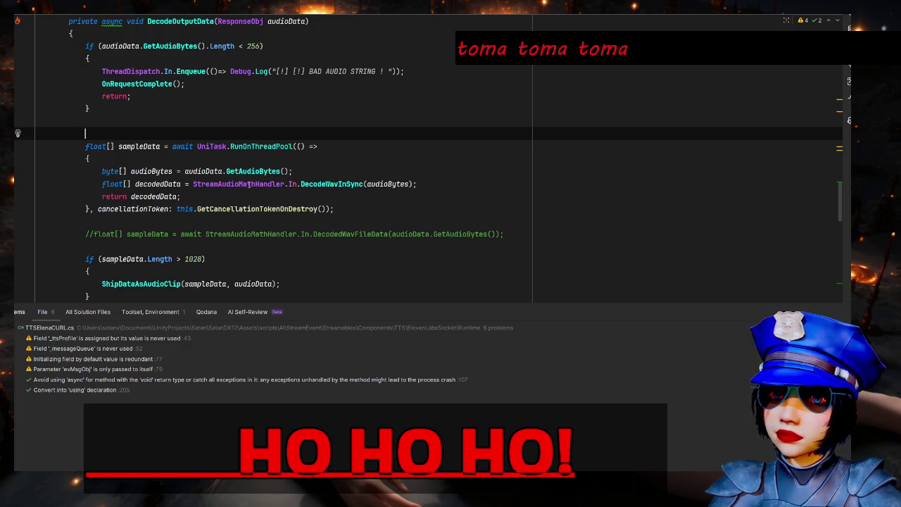
- Type 'ElenaSocketGlobal.In.' above sampleData via completion, then jump to the ElenaSocketGlobal declaration
{"action": "type", "text": "Elene"}
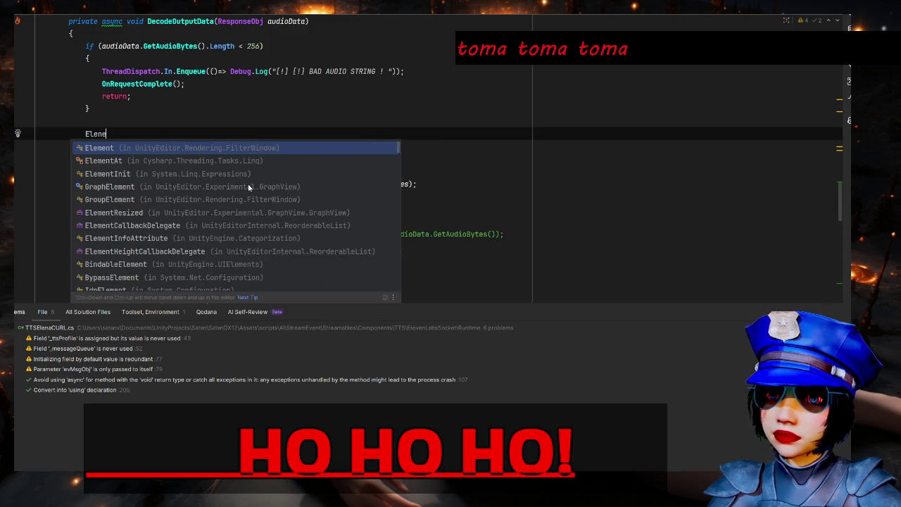
{"action": "type", "text": "aSo"}
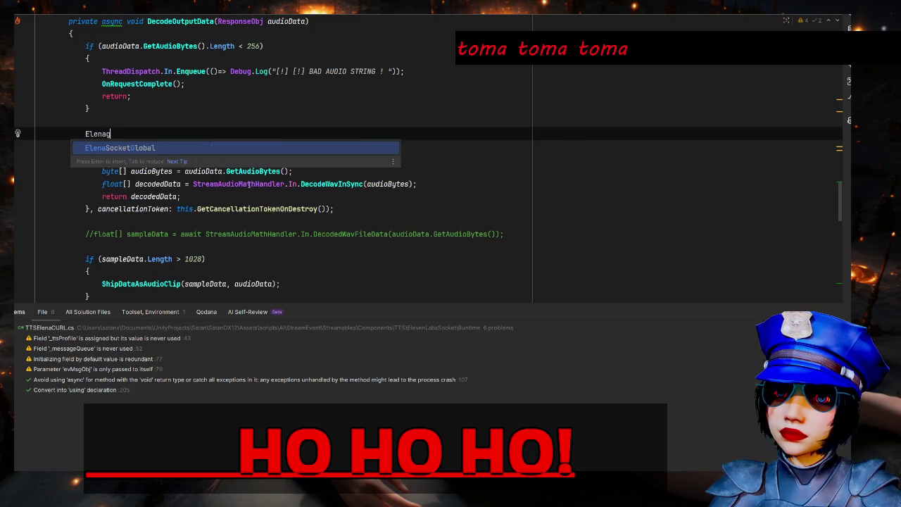
{"action": "key", "text": "Return"}
{"action": "type", "text": ".In."}
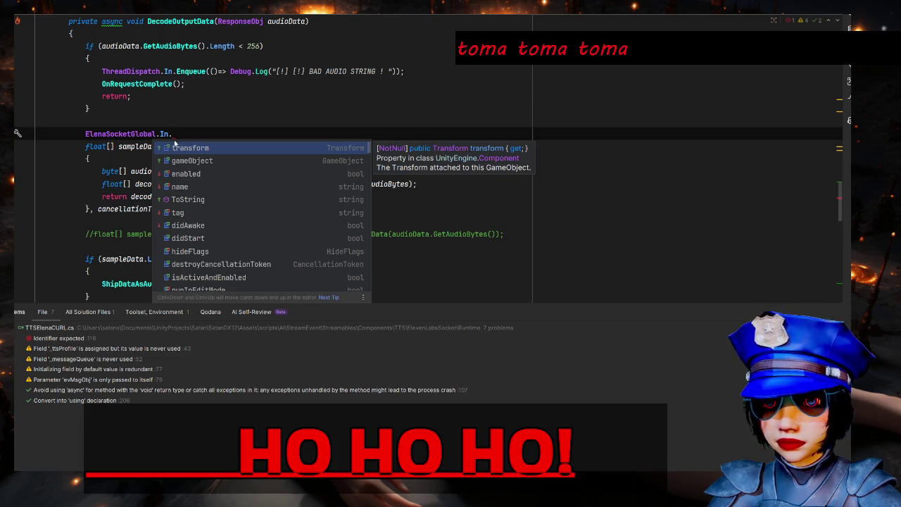
{"action": "left_click", "coordinate": [121, 134], "text": "ctrl"}
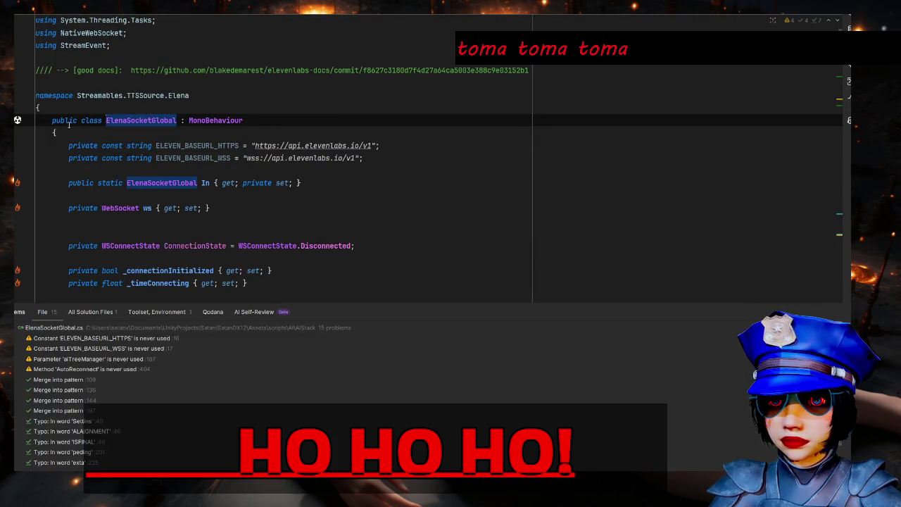
- Collapse all blocks in ElenaSocketGlobal.cs, then unfold the namespace and class body
{"action": "left_click", "coordinate": [27, 120]}
{"action": "left_click", "coordinate": [27, 183]}
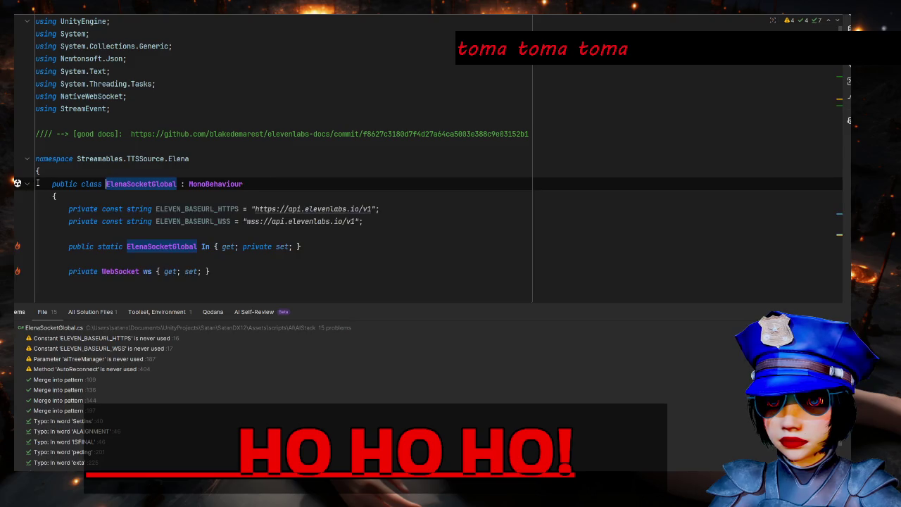
{"action": "key", "text": "ctrl+shift+minus"}
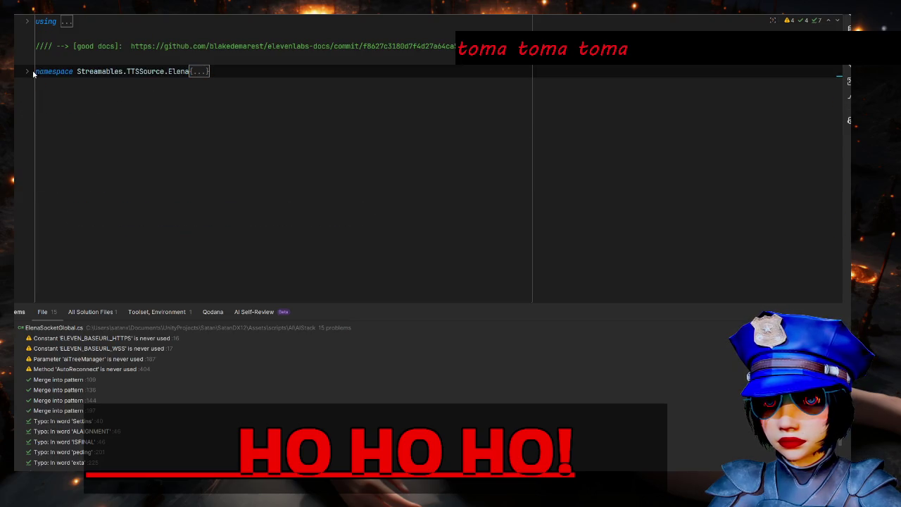
{"action": "left_click", "coordinate": [28, 71]}
{"action": "left_click", "coordinate": [28, 97]}
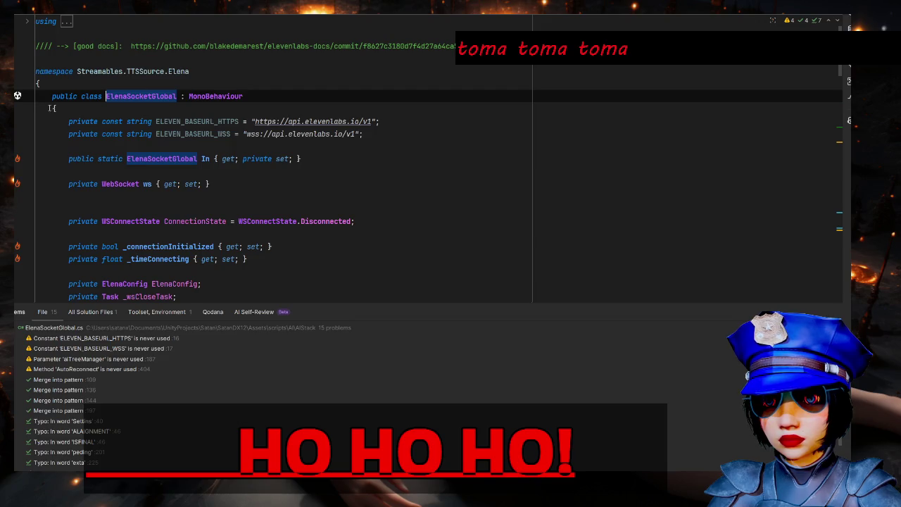
{"action": "left_click", "coordinate": [141, 196]}
{"action": "scroll", "coordinate": [106, 183], "scroll_direction": "down", "scroll_amount": 5}
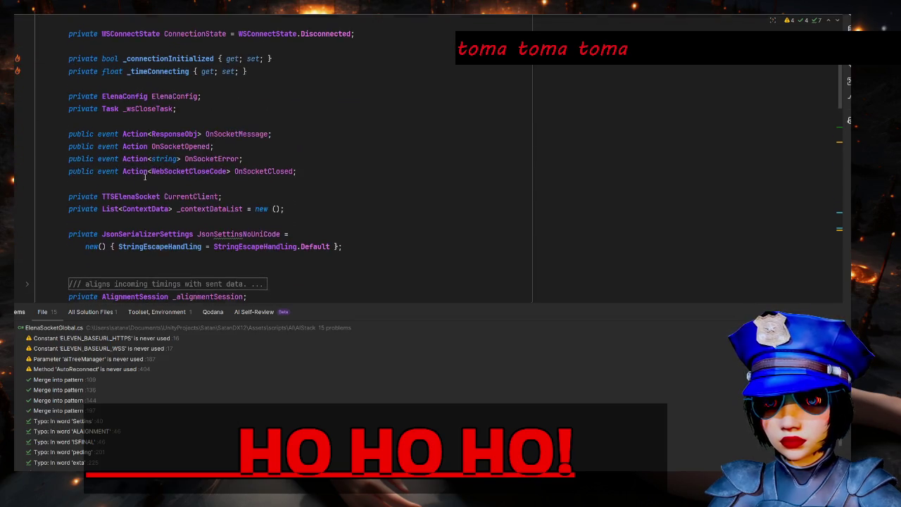
{"action": "scroll", "coordinate": [71, 180], "scroll_direction": "down", "scroll_amount": 9}
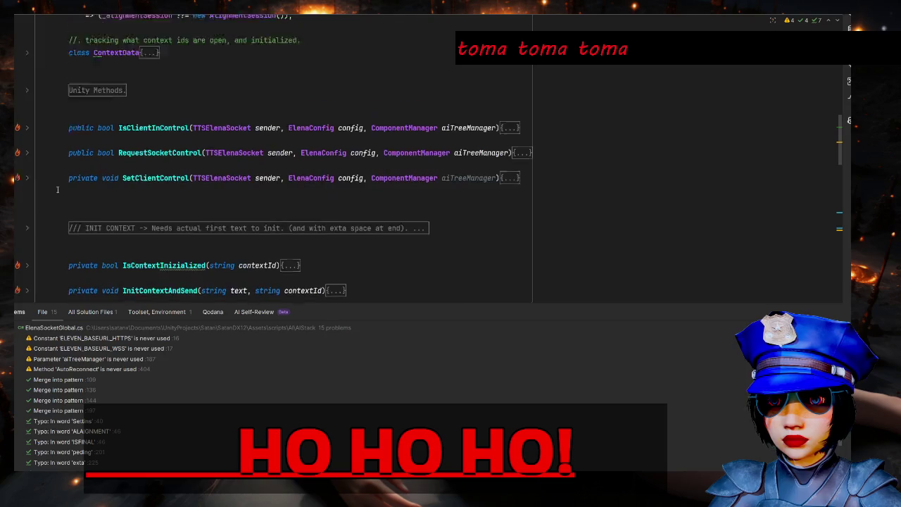
{"action": "scroll", "coordinate": [52, 191], "scroll_direction": "up", "scroll_amount": 6}
- Highlight AlignmentSession usages and select the GetAlignmentSession identifier
{"action": "left_click", "coordinate": [135, 183]}
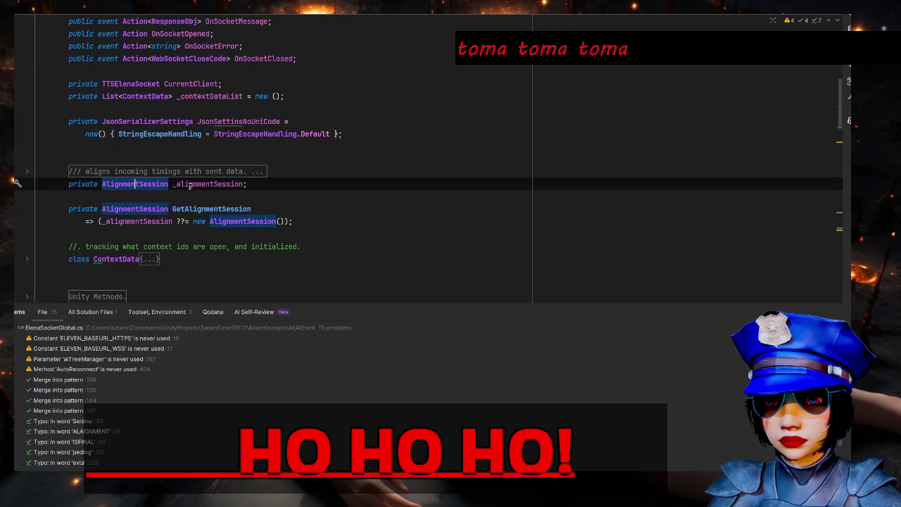
{"action": "left_click", "coordinate": [204, 184]}
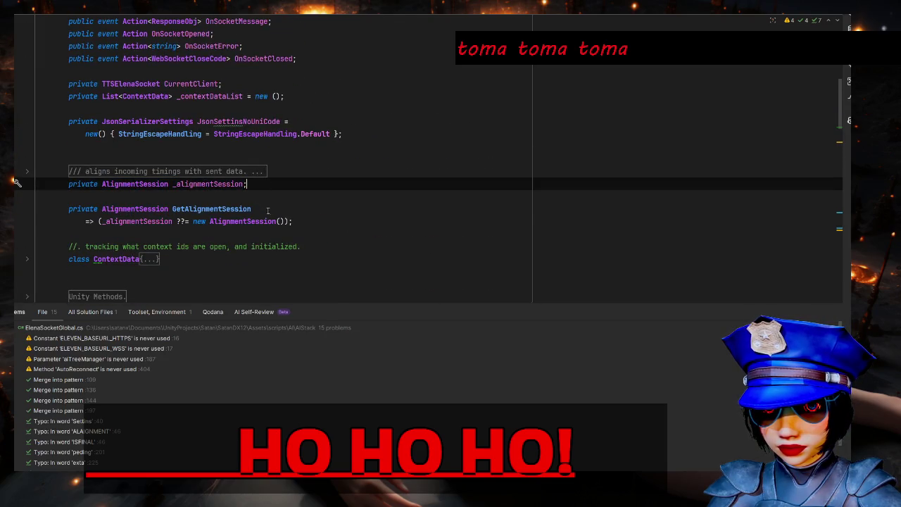
{"action": "left_click", "coordinate": [255, 209]}
{"action": "key", "text": "ctrl+w"}
{"action": "key", "text": "Up"}
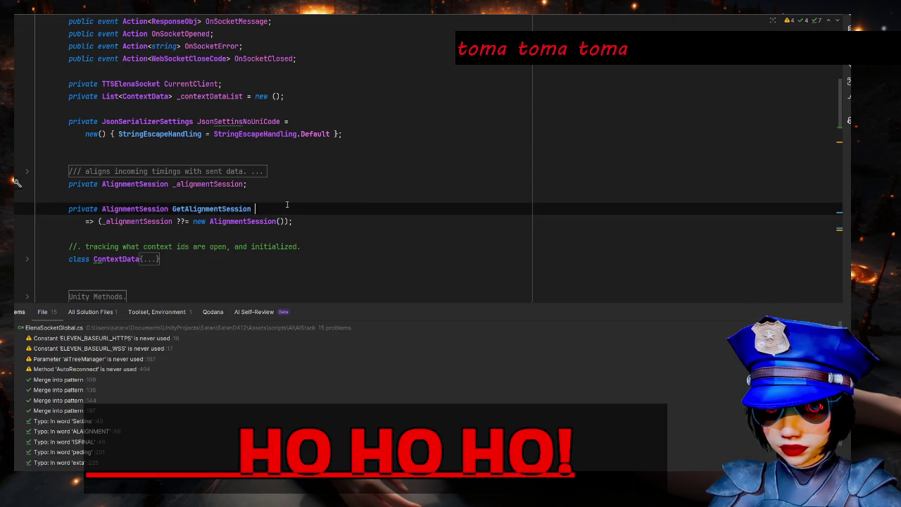
{"action": "key", "text": "Down"}
{"action": "key", "text": "Down"}
{"action": "key", "text": "Up"}
{"action": "key", "text": "Up"}
{"action": "key", "text": "Up"}
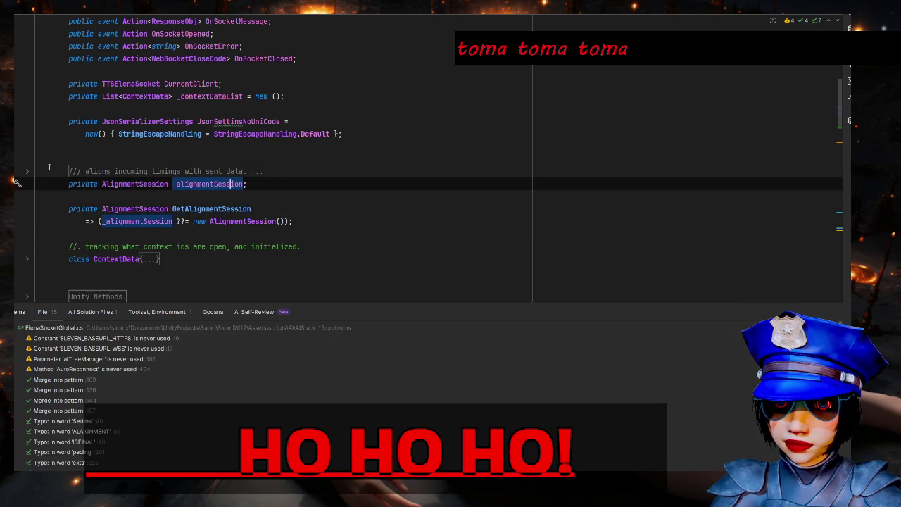
- Expand and read the summary doc comment above the _alignmentSession field
{"action": "left_click", "coordinate": [26, 172]}
{"action": "left_click", "coordinate": [97, 183]}
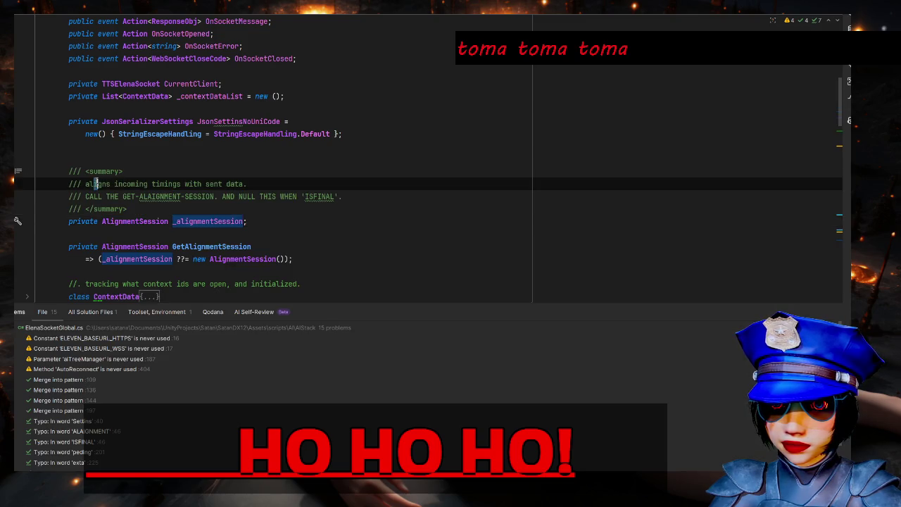
{"action": "left_click", "coordinate": [211, 197]}
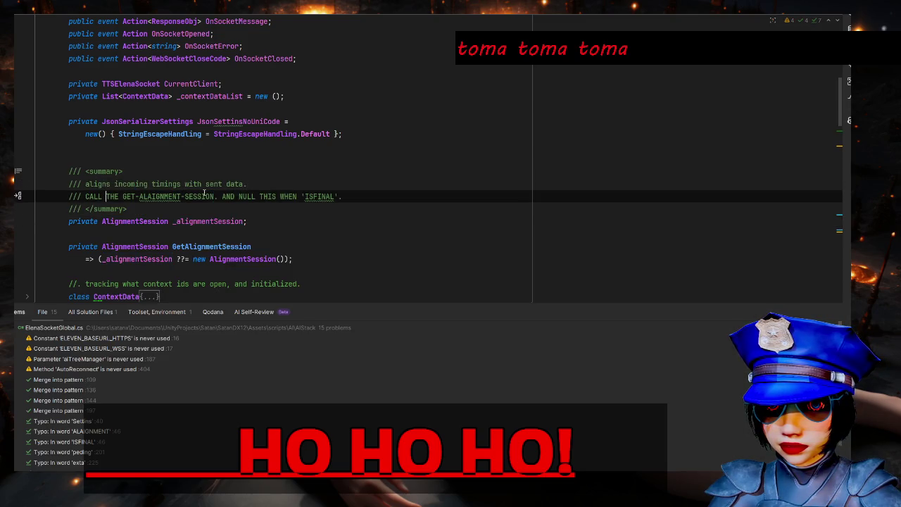
{"action": "left_click", "coordinate": [222, 197]}
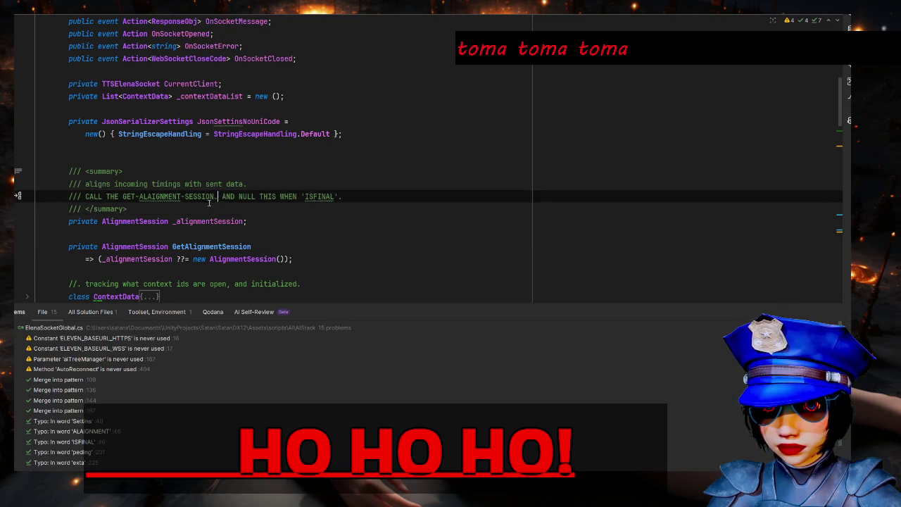
{"action": "left_click", "coordinate": [205, 205]}
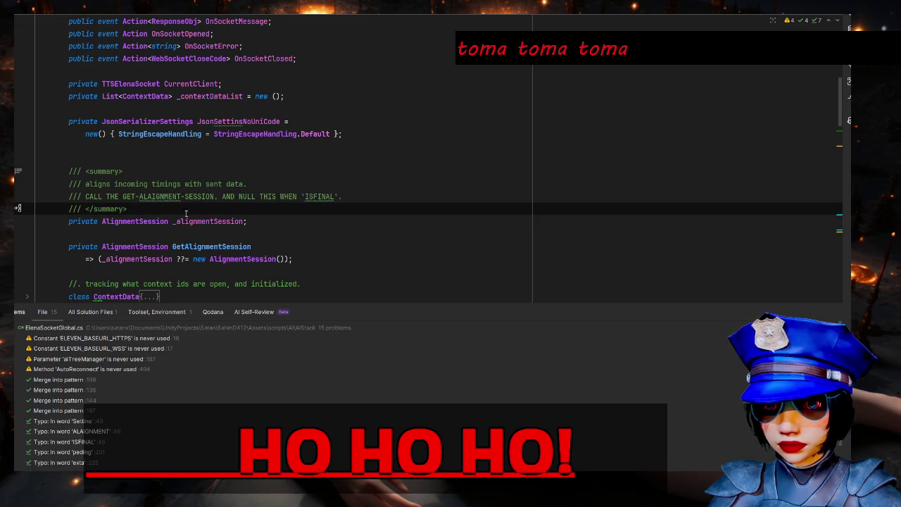
- Find usages of _alignmentSession, select the field and getter code, and return to TTSElenaCURL.cs
{"action": "scroll", "coordinate": [246, 190], "scroll_direction": "down", "scroll_amount": 2}
{"action": "left_click", "coordinate": [332, 181]}
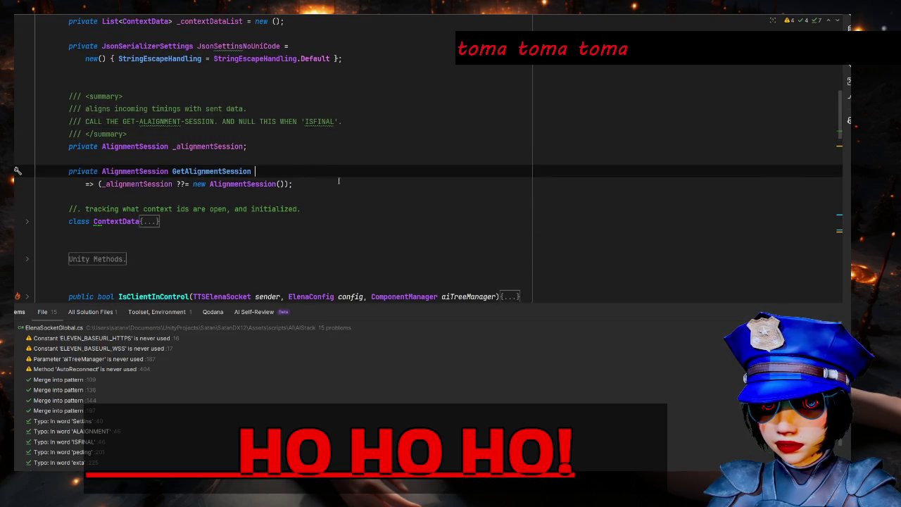
{"action": "left_click", "coordinate": [328, 176]}
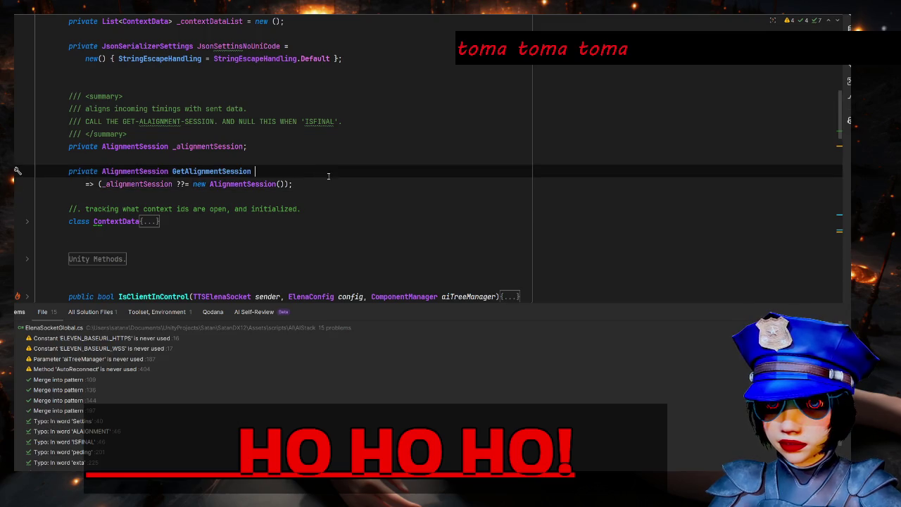
{"action": "left_click", "coordinate": [230, 150]}
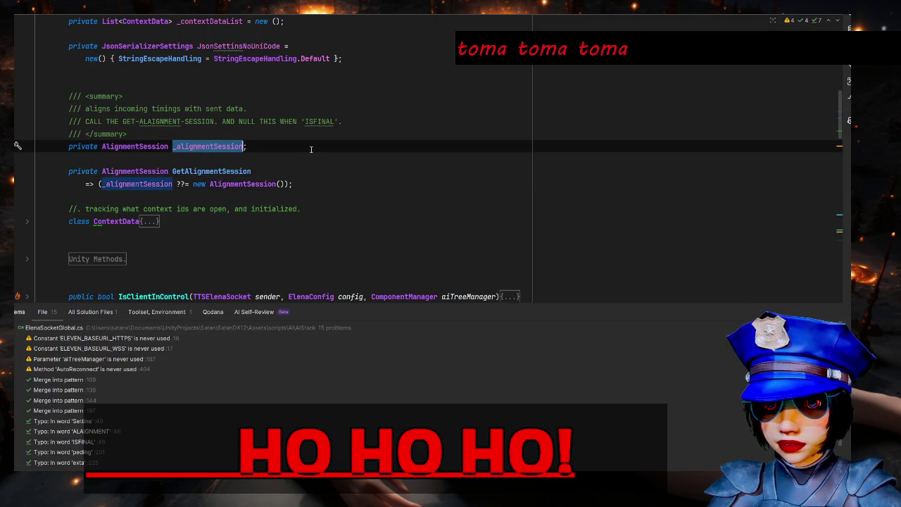
{"action": "left_click", "coordinate": [287, 148]}
{"action": "left_click", "coordinate": [210, 146], "text": "ctrl"}
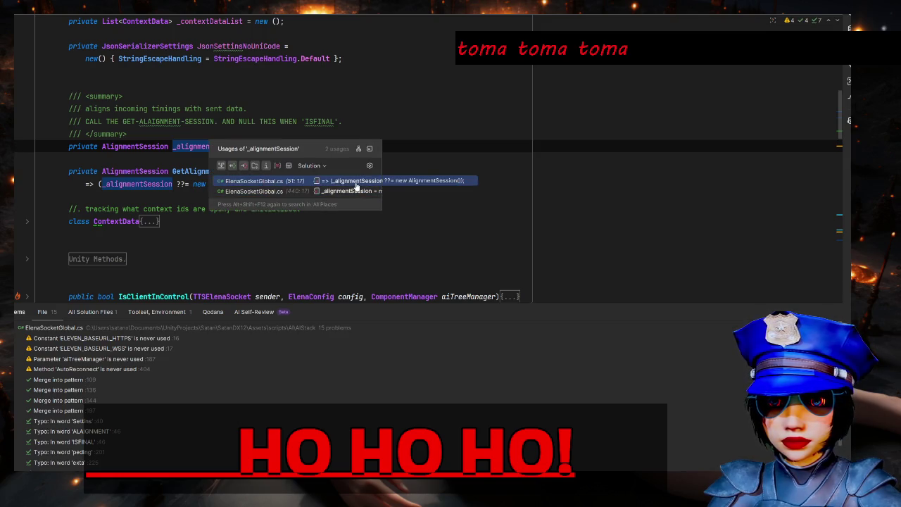
{"action": "left_click", "coordinate": [357, 181]}
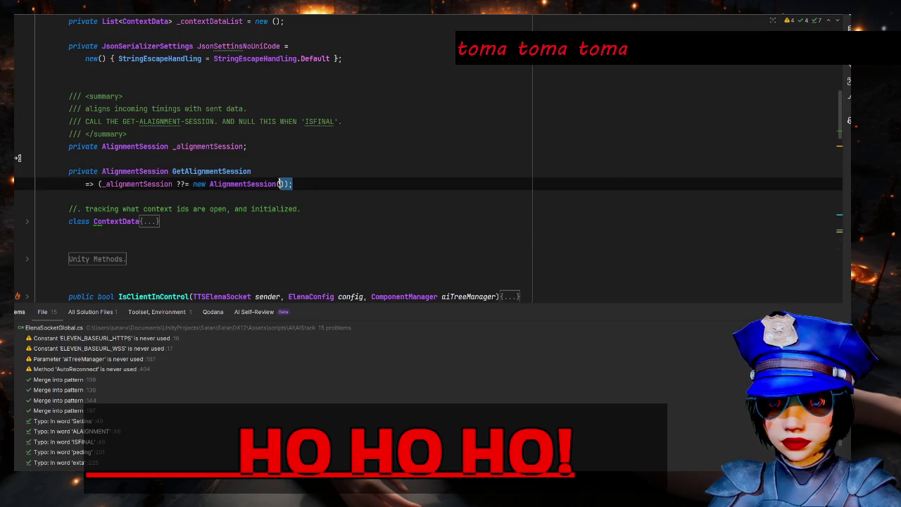
{"action": "key", "text": "shift+Up"}
{"action": "key", "text": "shift+Up"}
{"action": "key", "text": "shift+Up"}
{"action": "key", "text": "ctrl+minus"}
- Paste the _alignmentSession field and GetAlignmentSession getter below the folded ContextTimer class
{"action": "scroll", "coordinate": [341, 68], "scroll_direction": "up", "scroll_amount": 20}
{"action": "scroll", "coordinate": [326, 72], "scroll_direction": "down", "scroll_amount": 5}
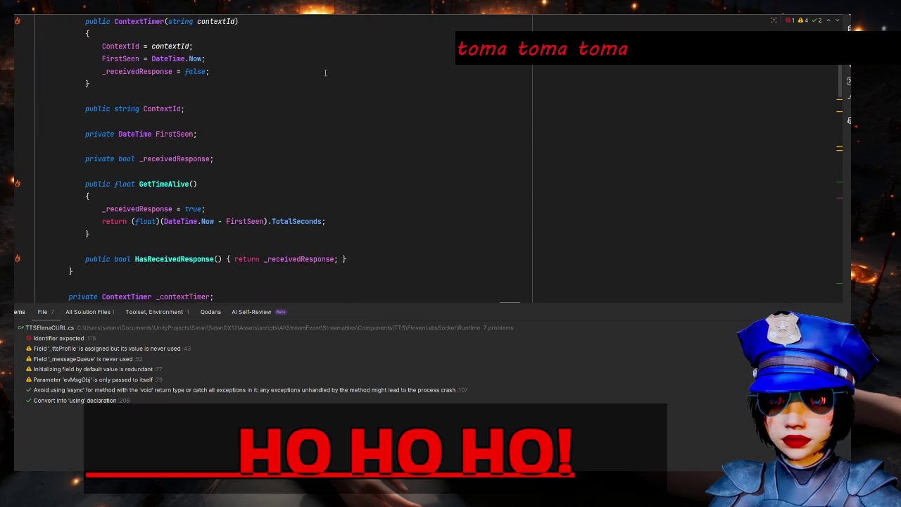
{"action": "scroll", "coordinate": [276, 173], "scroll_direction": "up", "scroll_amount": 4}
{"action": "left_click", "coordinate": [287, 136]}
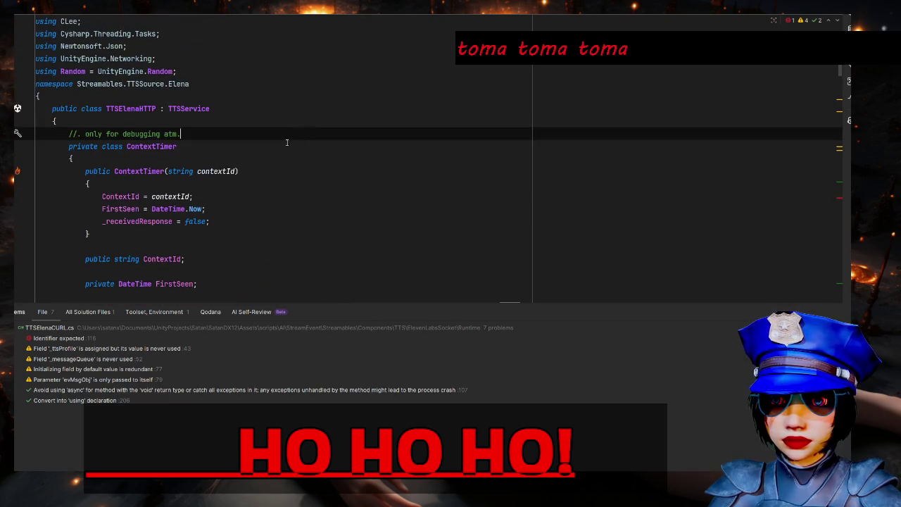
{"action": "left_click", "coordinate": [26, 146]}
{"action": "key", "text": "Down"}
{"action": "key", "text": "Down"}
{"action": "key", "text": "ctrl+v"}
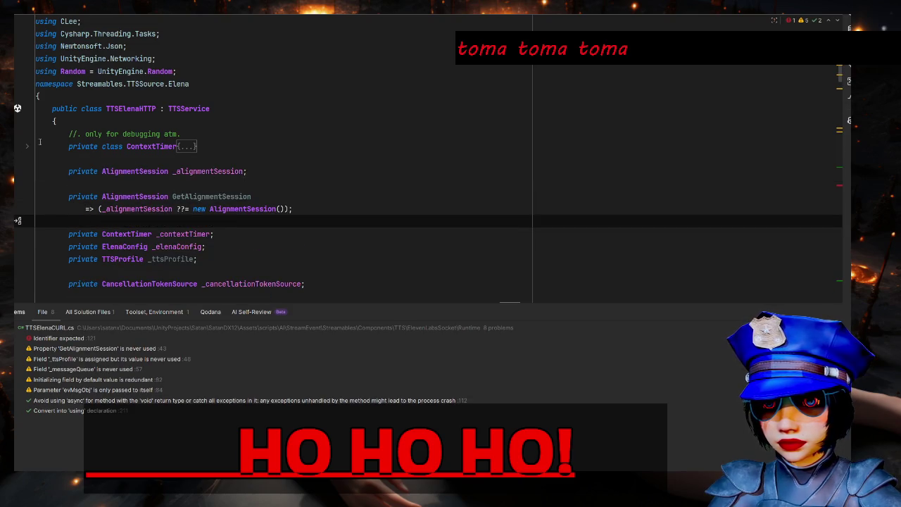
- Unfold ContextTimer and look over its constructor
{"action": "left_click", "coordinate": [27, 146]}
{"action": "left_click", "coordinate": [139, 172]}
{"action": "key", "text": "Down"}
{"action": "key", "text": "Down"}
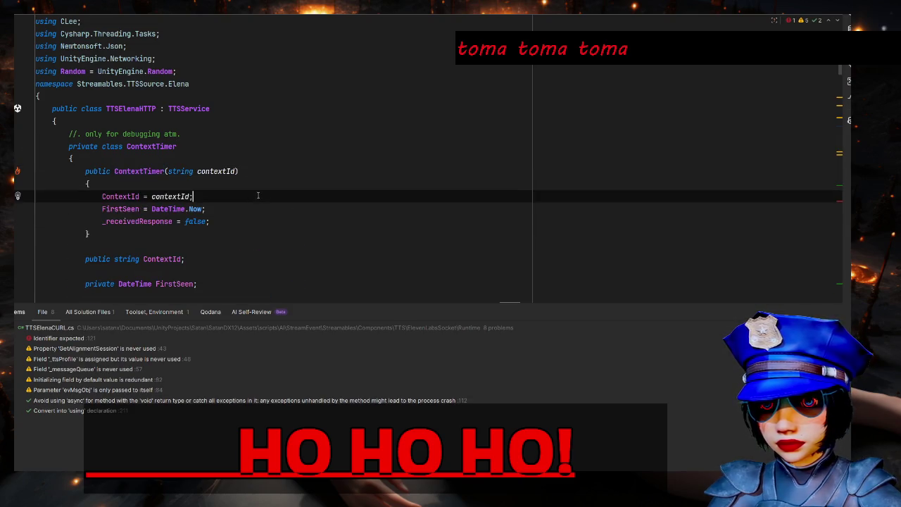
{"action": "scroll", "coordinate": [211, 169], "scroll_direction": "down", "scroll_amount": 2}
{"action": "left_click", "coordinate": [260, 150]}
{"action": "scroll", "coordinate": [257, 148], "scroll_direction": "down", "scroll_amount": 1}
- Remove the blank lines between ContextTimer's ContextId, FirstSeen and _receivedResponse fields
{"action": "left_click", "coordinate": [256, 145]}
{"action": "left_click", "coordinate": [275, 173]}
{"action": "scroll", "coordinate": [275, 173], "scroll_direction": "down", "scroll_amount": 2}
{"action": "left_click", "coordinate": [232, 109]}
{"action": "key", "text": "BackSpace"}
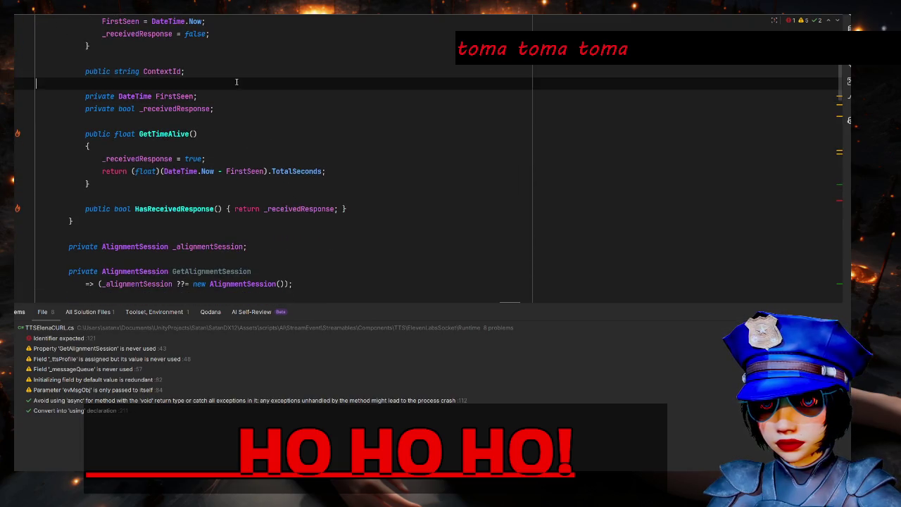
{"action": "key", "text": "Up"}
{"action": "key", "text": "BackSpace"}
{"action": "left_click", "coordinate": [266, 108]}
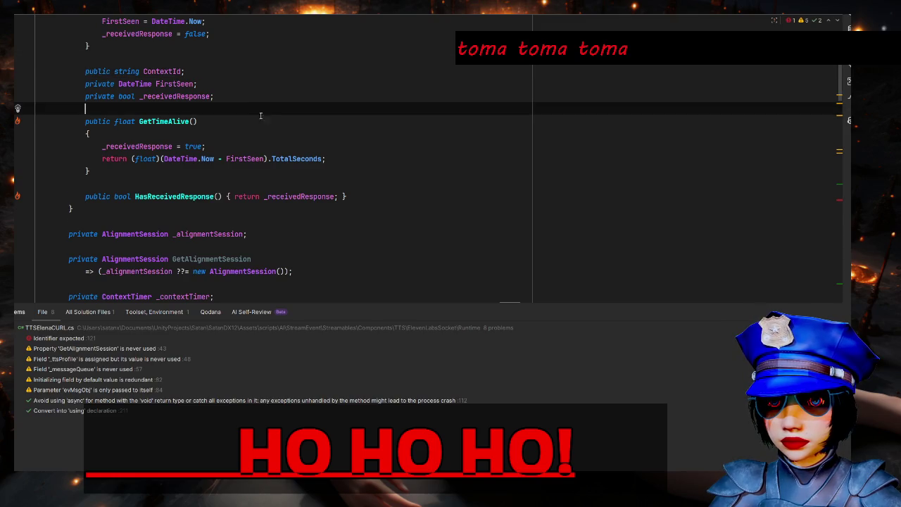
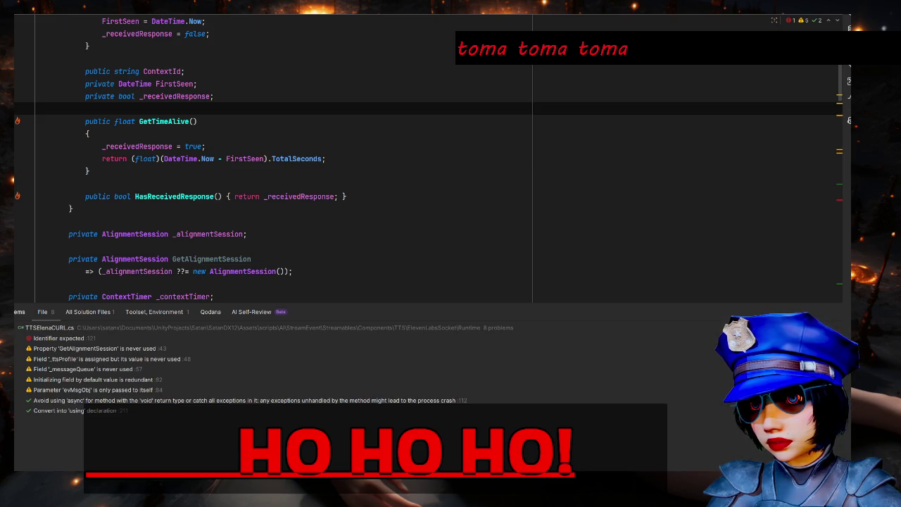
- Delete the incomplete 'ElenaSocketGlobal.In.' line from DecodeOutputData
{"action": "key", "text": "F2"}
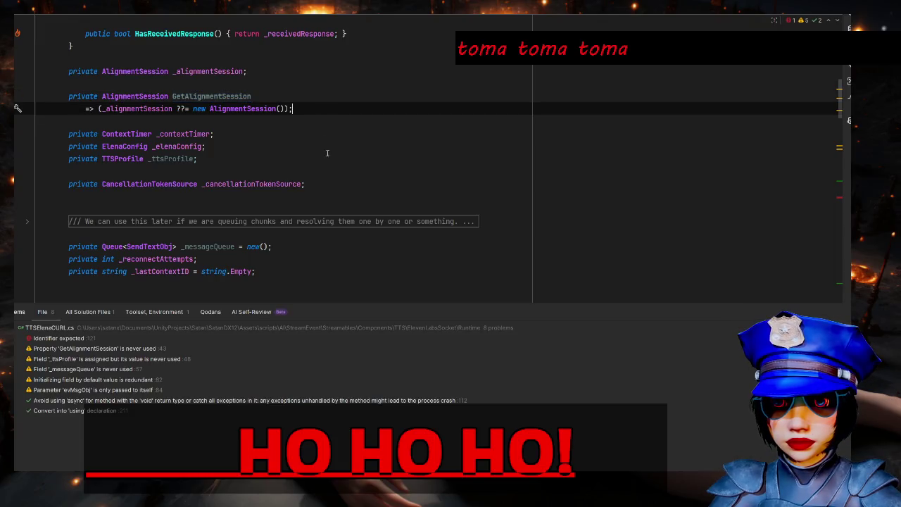
{"action": "scroll", "coordinate": [322, 110], "scroll_direction": "down", "scroll_amount": 8}
{"action": "scroll", "coordinate": [36, 160], "scroll_direction": "down", "scroll_amount": 15}
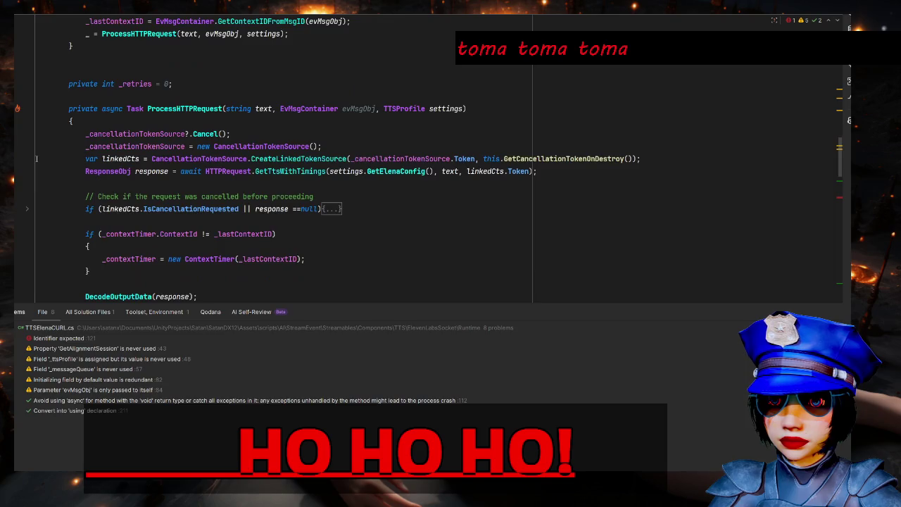
{"action": "scroll", "coordinate": [45, 179], "scroll_direction": "up", "scroll_amount": 15}
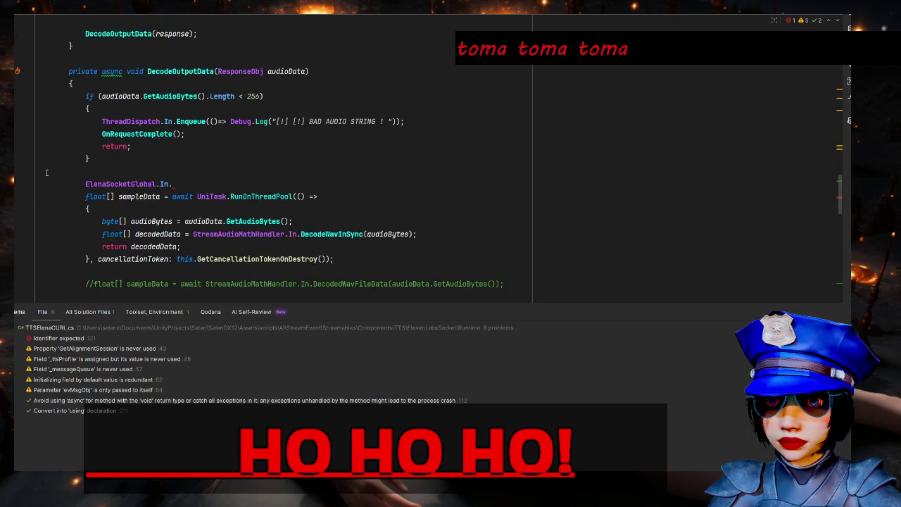
{"action": "scroll", "coordinate": [49, 161], "scroll_direction": "down", "scroll_amount": 9}
{"action": "scroll", "coordinate": [49, 162], "scroll_direction": "down", "scroll_amount": 1}
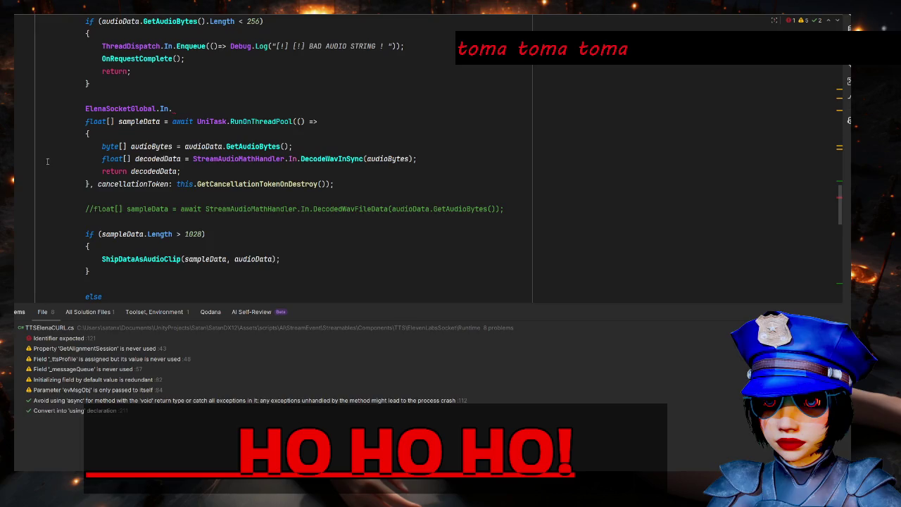
{"action": "key", "text": "shift+Home"}
{"action": "key", "text": "BackSpace"}
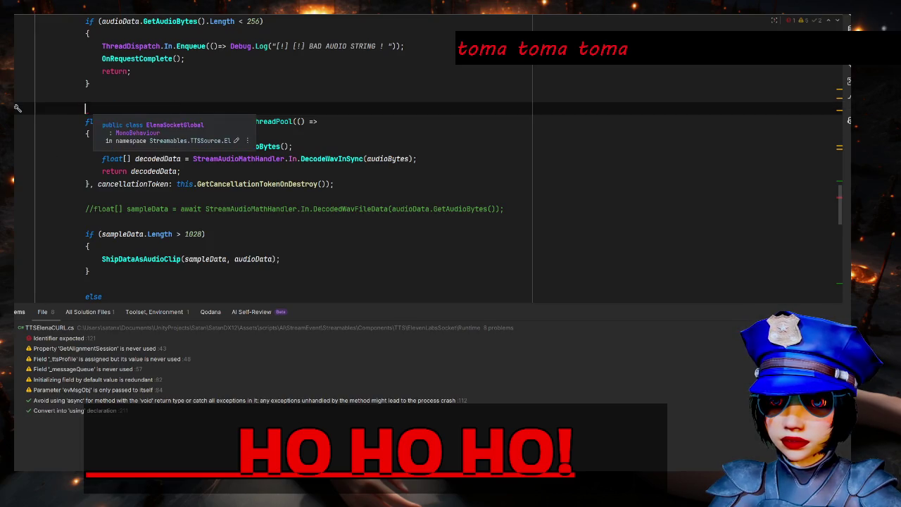
{"action": "key", "text": "BackSpace"}
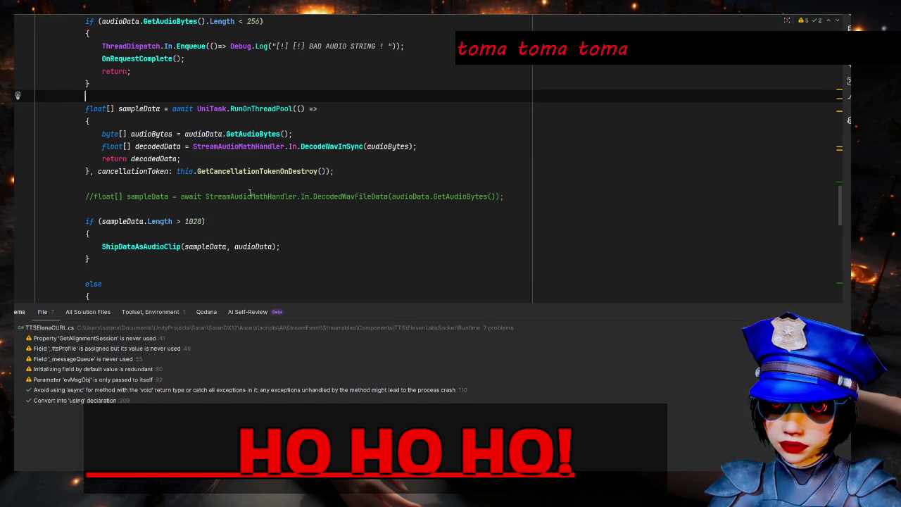
- Start a GetAlignmentSession call on a new line above sampleData and browse its members
{"action": "left_click", "coordinate": [124, 108]}
{"action": "key", "text": "Up"}
{"action": "key", "text": "Return"}
{"action": "type", "text": "GetAlignmentSession"}
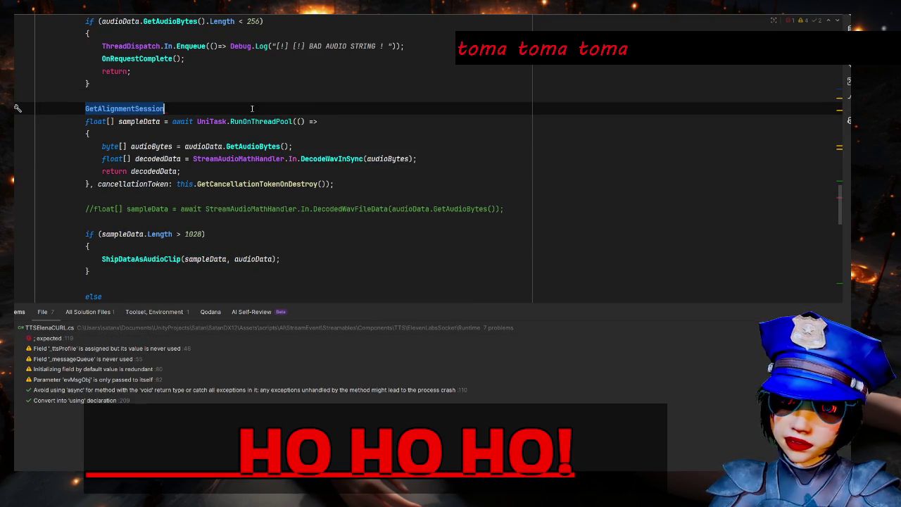
{"action": "type", "text": "."}
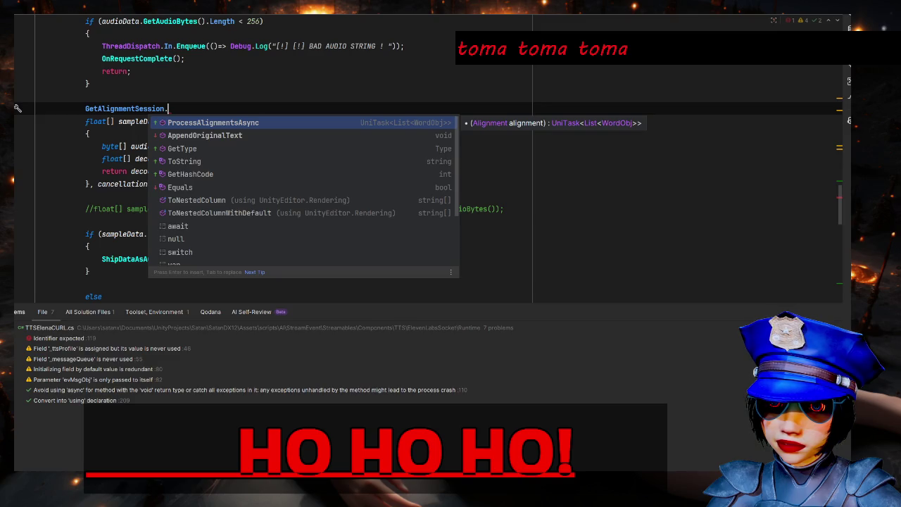
{"action": "key", "text": "Down"}
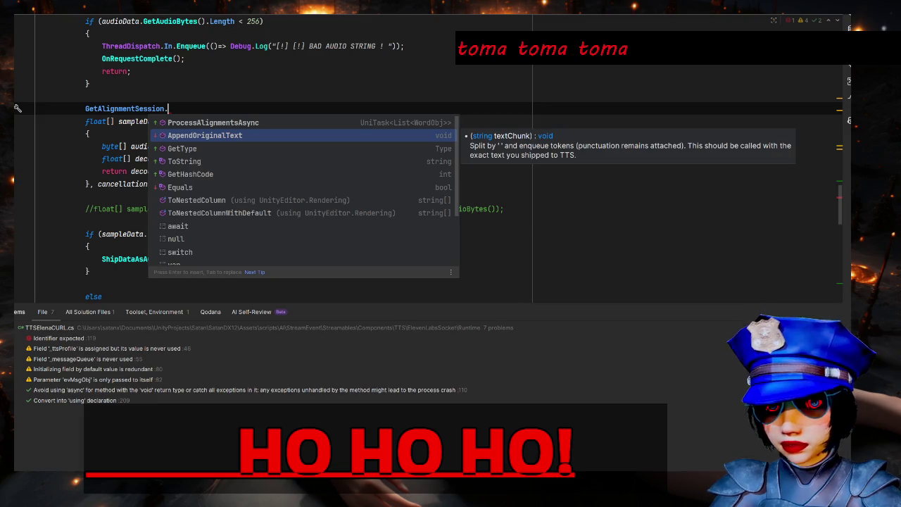
{"action": "scroll", "coordinate": [201, 116], "scroll_direction": "up", "scroll_amount": 2}
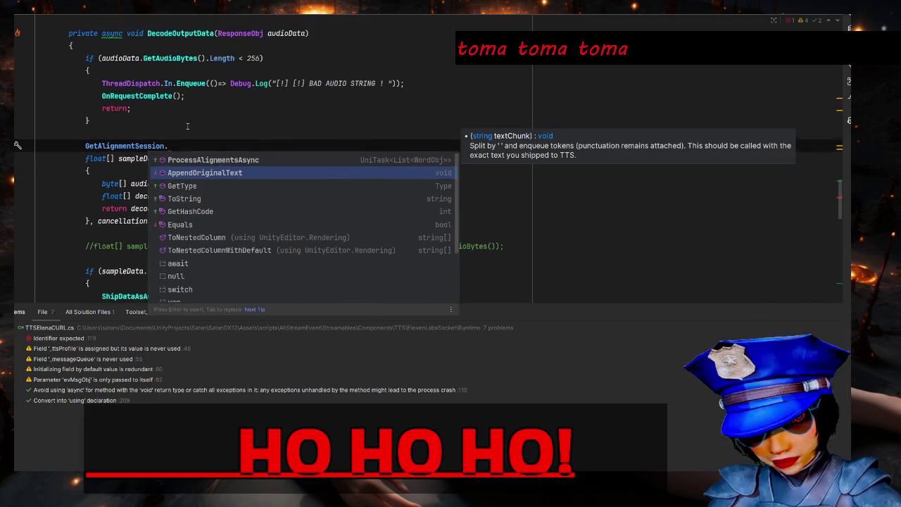
- Remove the unfinished GetAlignmentSession call again
{"action": "double_click", "coordinate": [145, 158]}
{"action": "scroll", "coordinate": [145, 143], "scroll_direction": "up", "scroll_amount": 1}
{"action": "key", "text": "shift+Home"}
{"action": "key", "text": "BackSpace"}
{"action": "scroll", "coordinate": [225, 184], "scroll_direction": "up", "scroll_amount": 3}
{"action": "left_click", "coordinate": [232, 118]}
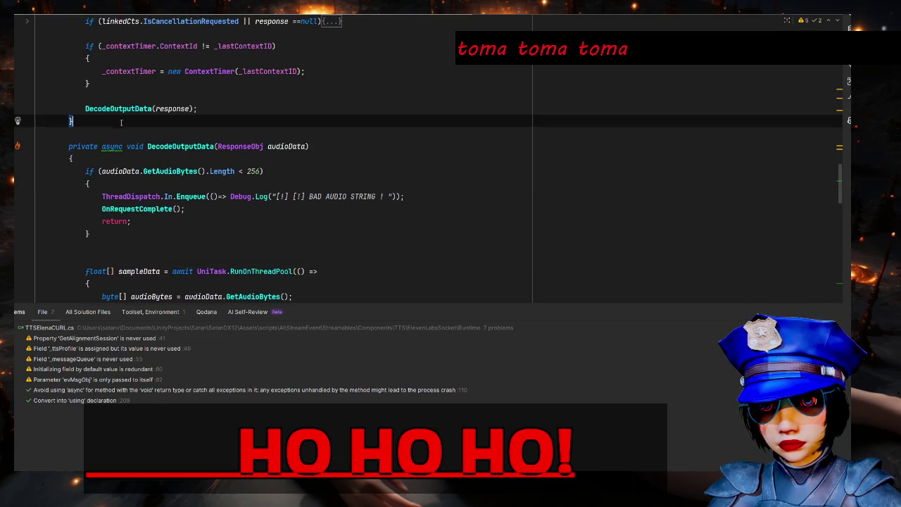
- Insert 'GetAlignmentSession.AppendOriginalText(text);' just above DecodeOutputData(response) in ProcessHTTPRequest
{"action": "scroll", "coordinate": [236, 176], "scroll_direction": "up", "scroll_amount": 6}
{"action": "left_click", "coordinate": [189, 73]}
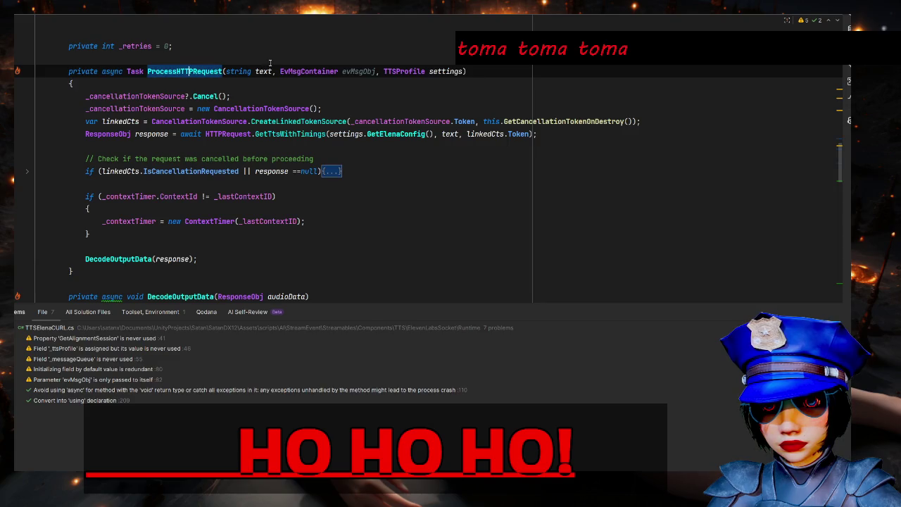
{"action": "key", "text": "Up"}
{"action": "left_click", "coordinate": [493, 74]}
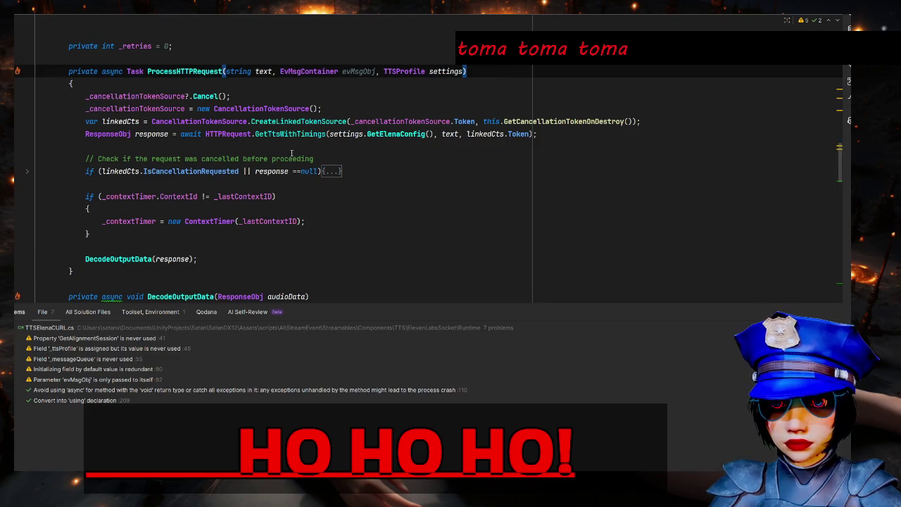
{"action": "left_click", "coordinate": [395, 178]}
{"action": "left_click", "coordinate": [328, 198]}
{"action": "left_click", "coordinate": [322, 233]}
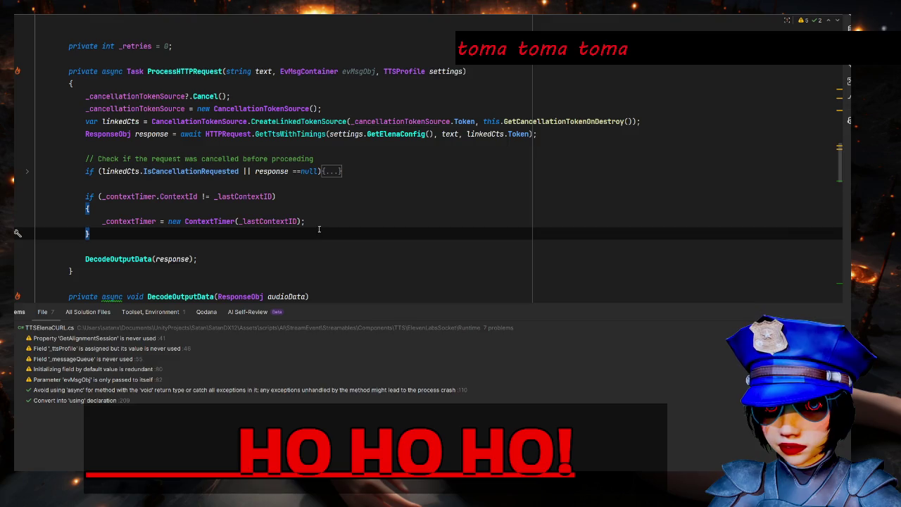
{"action": "left_click", "coordinate": [330, 243]}
{"action": "key", "text": "Return"}
{"action": "type", "text": "GetAlignmentSession."}
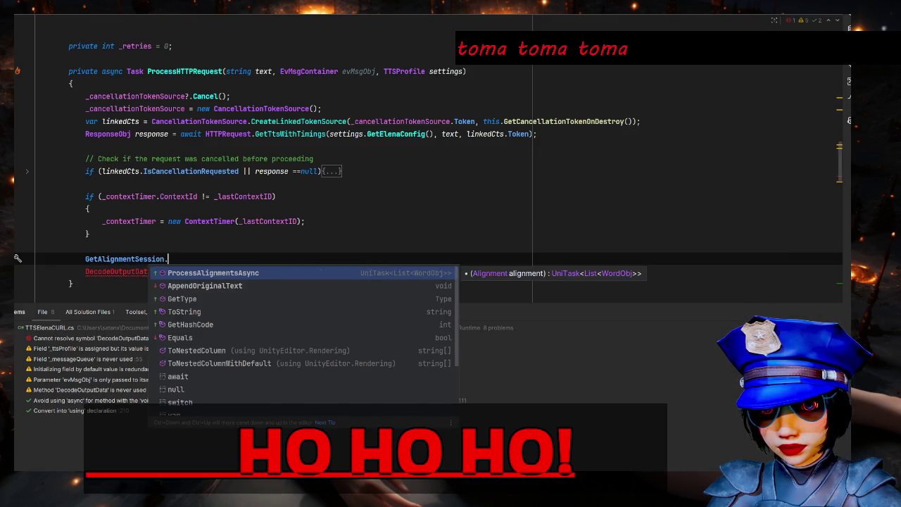
{"action": "key", "text": "Down"}
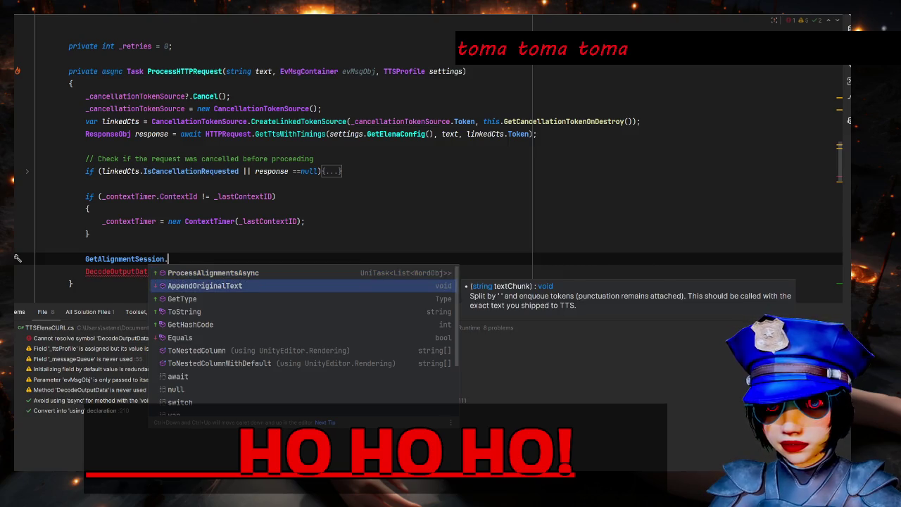
{"action": "key", "text": "Return"}
{"action": "type", "text": "text);"}
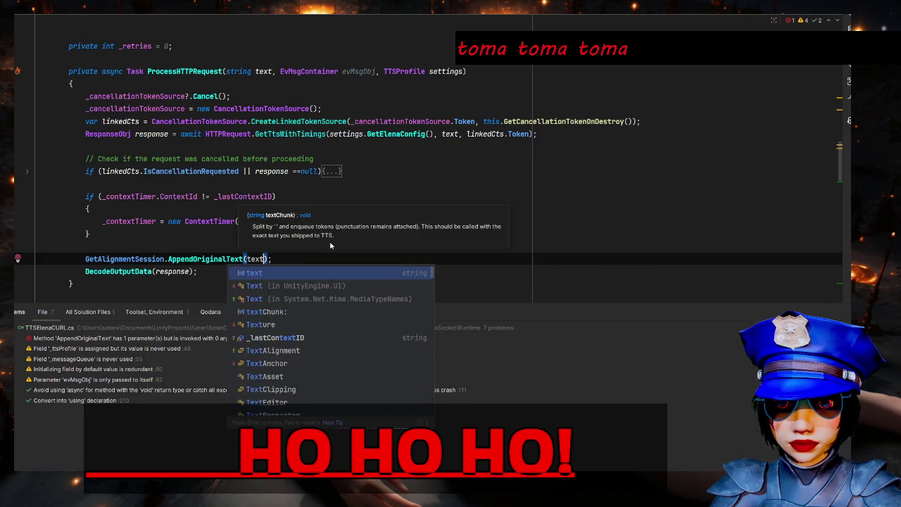
{"action": "key", "text": "End"}
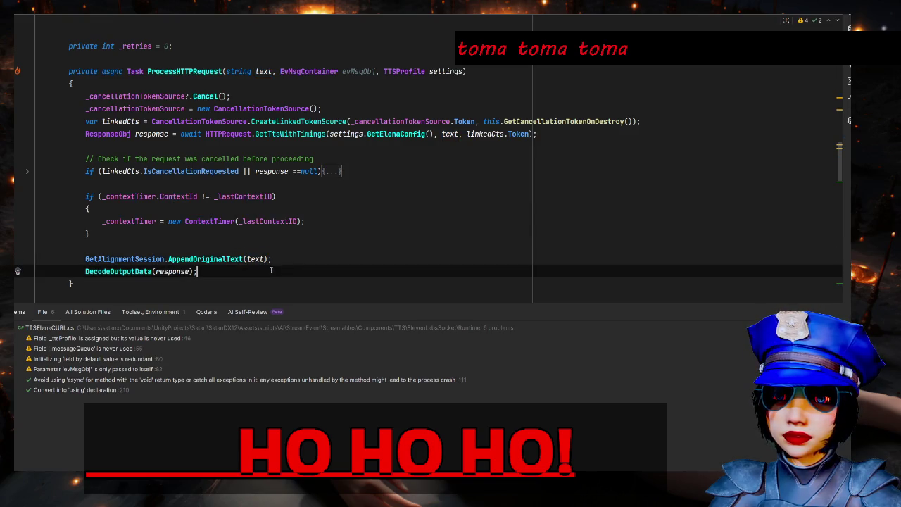
- Check where DecodeOutputData is used below ProcessHTTPRequest
{"action": "left_click", "coordinate": [174, 279]}
{"action": "scroll", "coordinate": [173, 279], "scroll_direction": "down", "scroll_amount": 2}
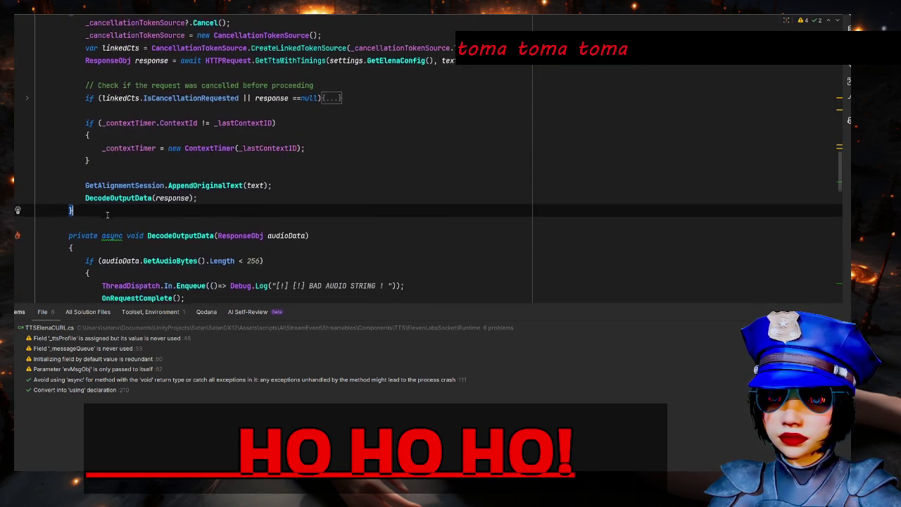
{"action": "left_click", "coordinate": [109, 197]}
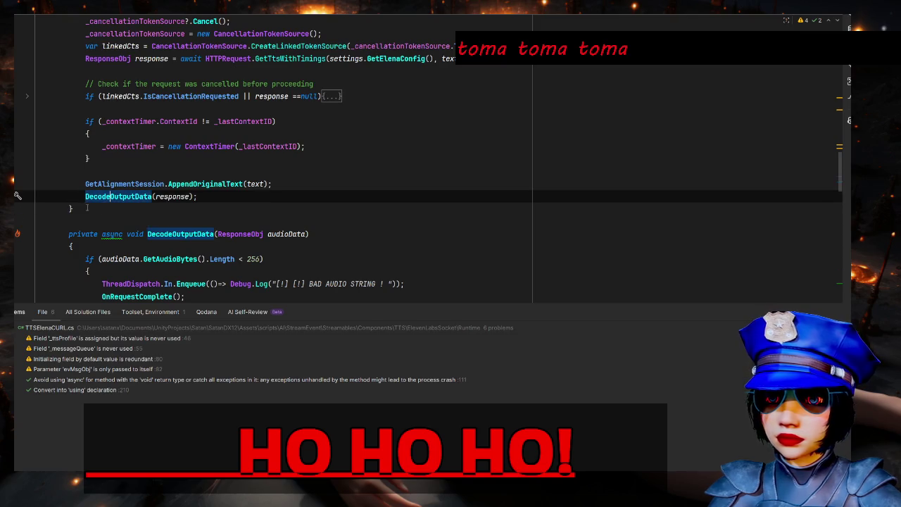
{"action": "left_click", "coordinate": [88, 207]}
{"action": "scroll", "coordinate": [71, 202], "scroll_direction": "down", "scroll_amount": 6}
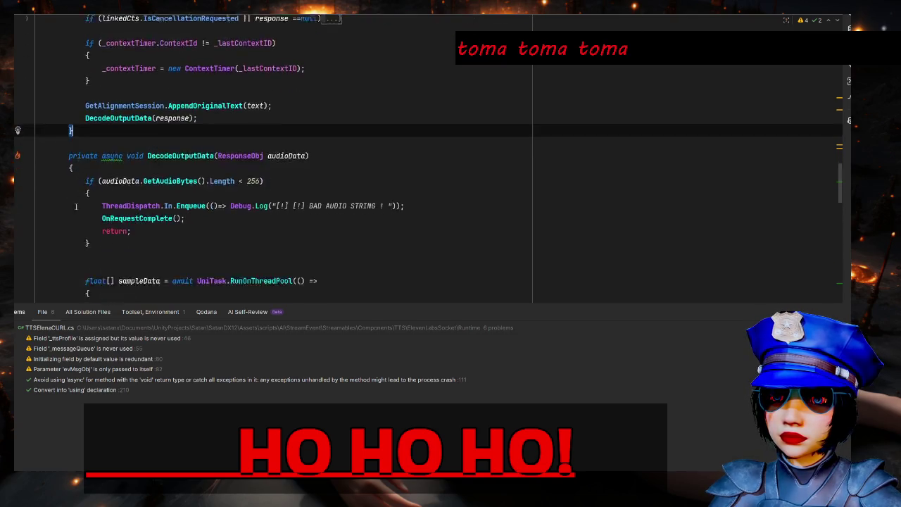
- Open a fresh line above sampleData, trying and discarding GetAlignmentSession and audio text
{"action": "scroll", "coordinate": [71, 202], "scroll_direction": "down", "scroll_amount": 3}
{"action": "scroll", "coordinate": [107, 202], "scroll_direction": "up", "scroll_amount": 5}
{"action": "left_click", "coordinate": [106, 200]}
{"action": "key", "text": "BackSpace"}
{"action": "key", "text": "Return"}
{"action": "type", "text": "GetAlignmentSession."}
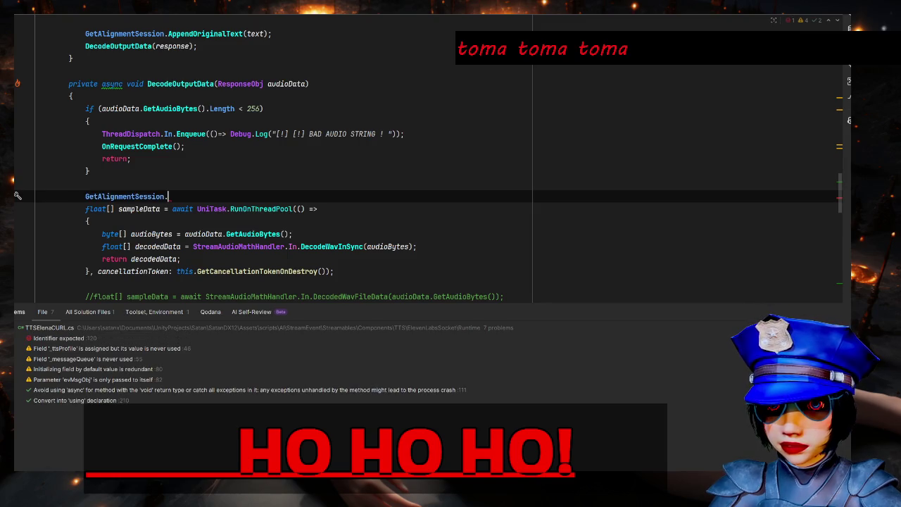
{"action": "key", "text": "ctrl+BackSpace"}
{"action": "key", "text": "ctrl+BackSpace"}
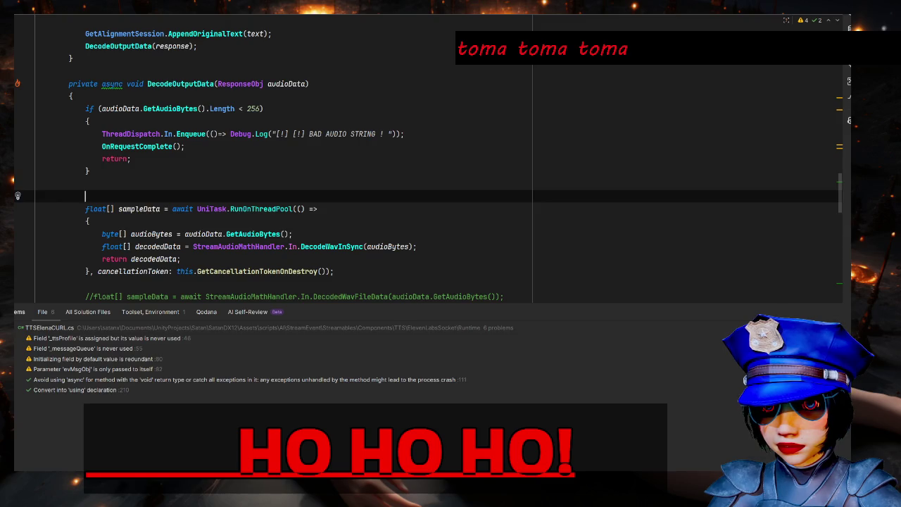
{"action": "type", "text": "audio"}
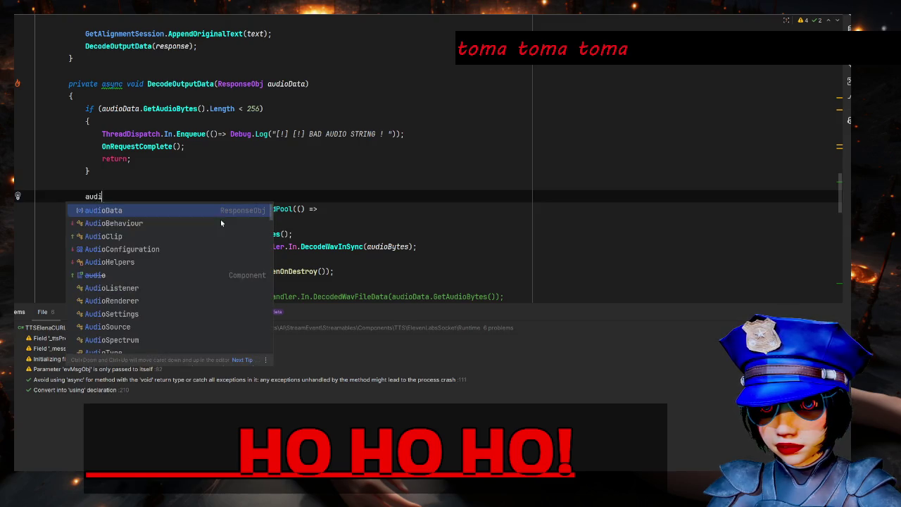
{"action": "key", "text": "ctrl+BackSpace"}
- Write 'var wordTimings = GetAlignmentSession.ProcessAlignmentsAsync(' on the new line
{"action": "type", "text": "var wordT"}
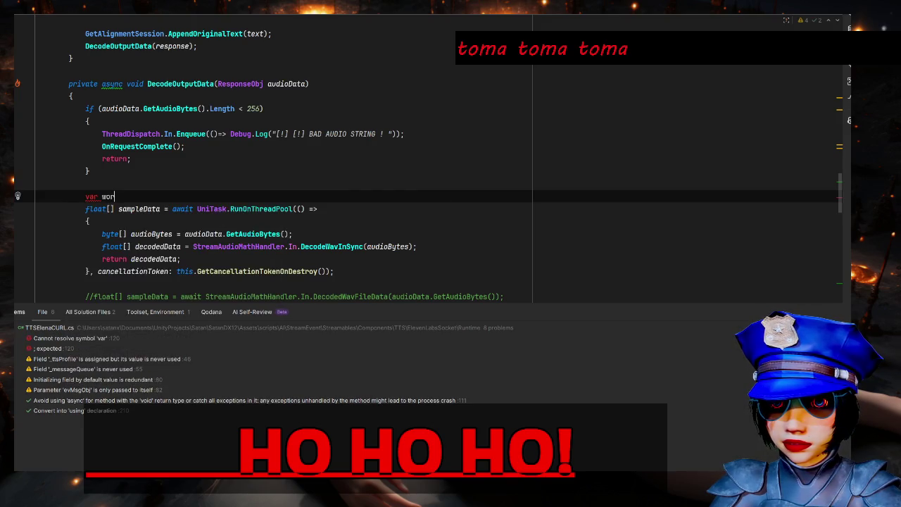
{"action": "type", "text": "imings ="}
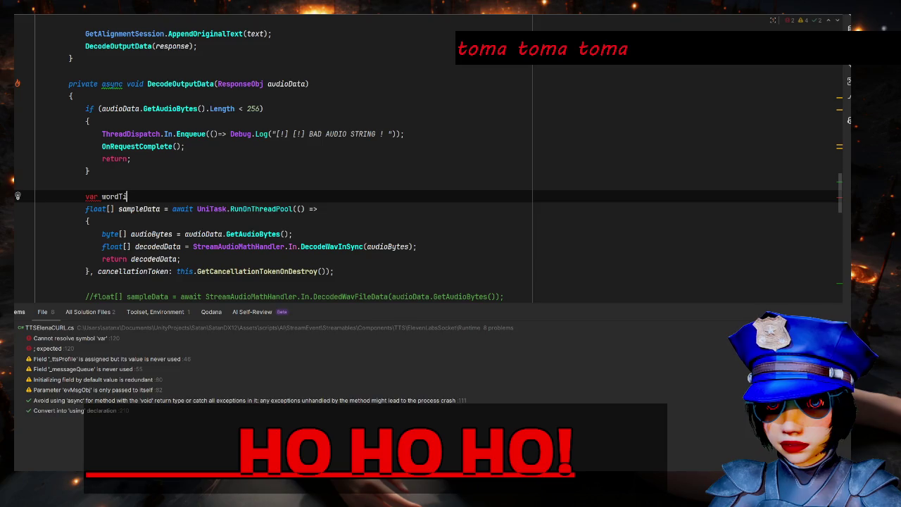
{"action": "left_click", "coordinate": [221, 223]}
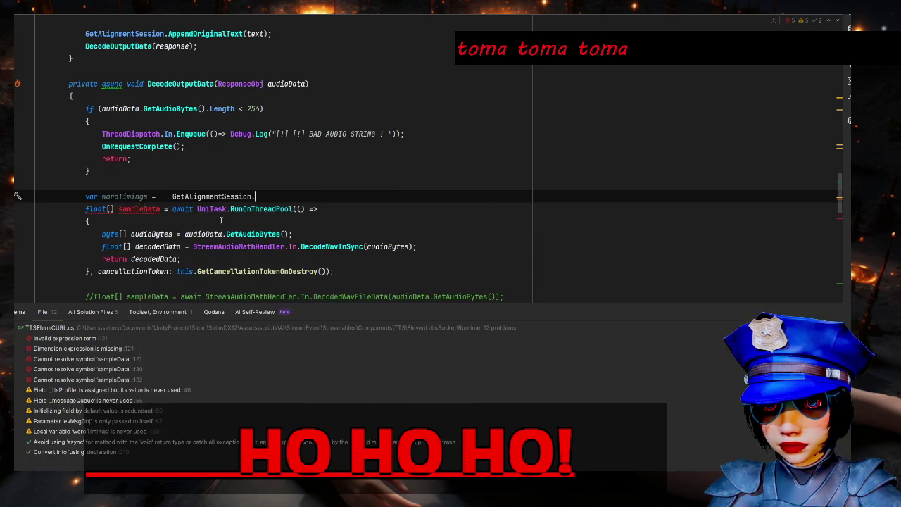
{"action": "type", "text": "."}
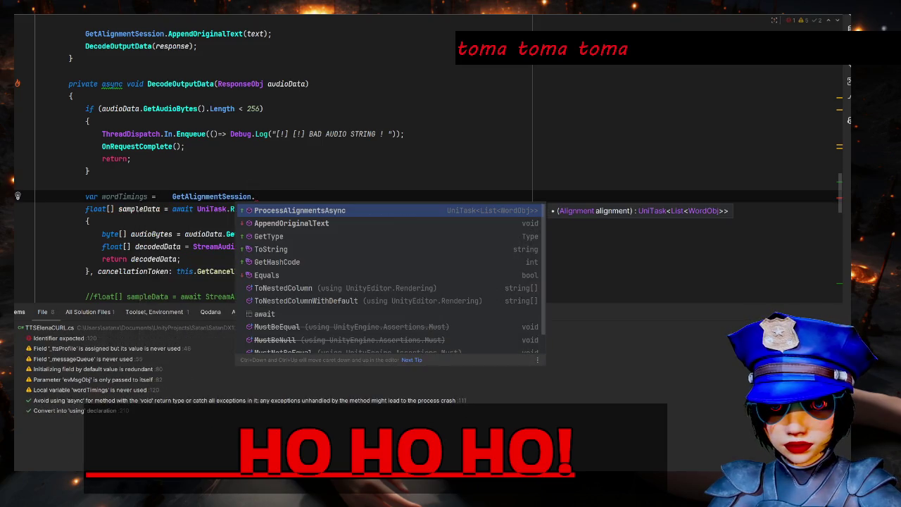
{"action": "key", "text": "Return"}
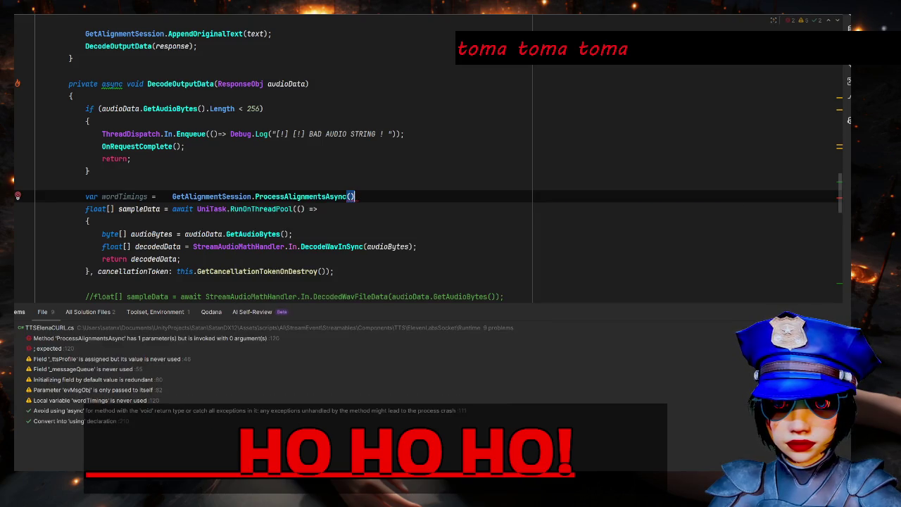
{"action": "key", "text": "ctrl+space"}
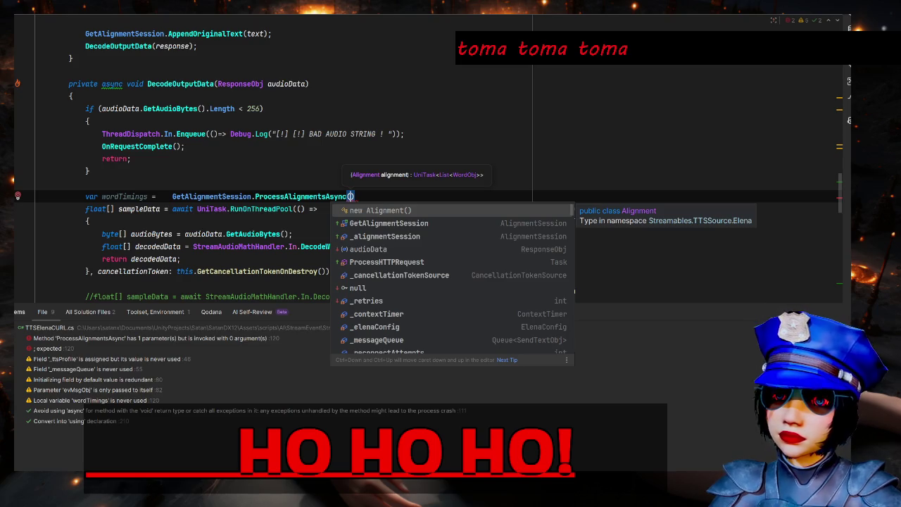
- Pass audioData.Alignment as the ProcessAlignmentsAsync argument
{"action": "type", "text": "audio"}
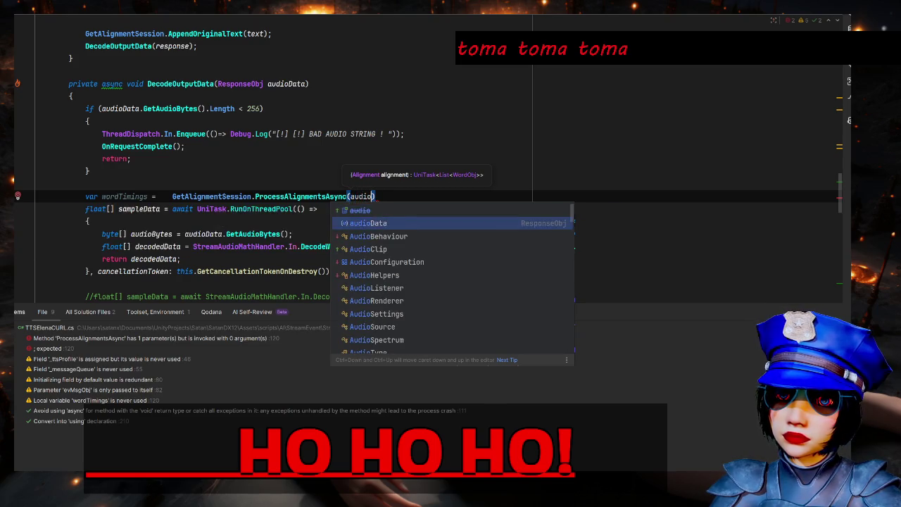
{"action": "type", "text": "Data."}
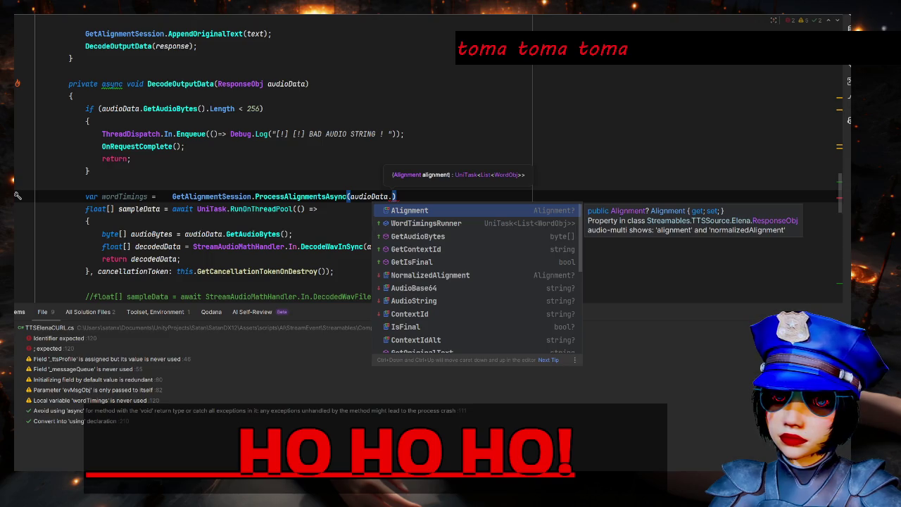
{"action": "type", "text": "Geta"}
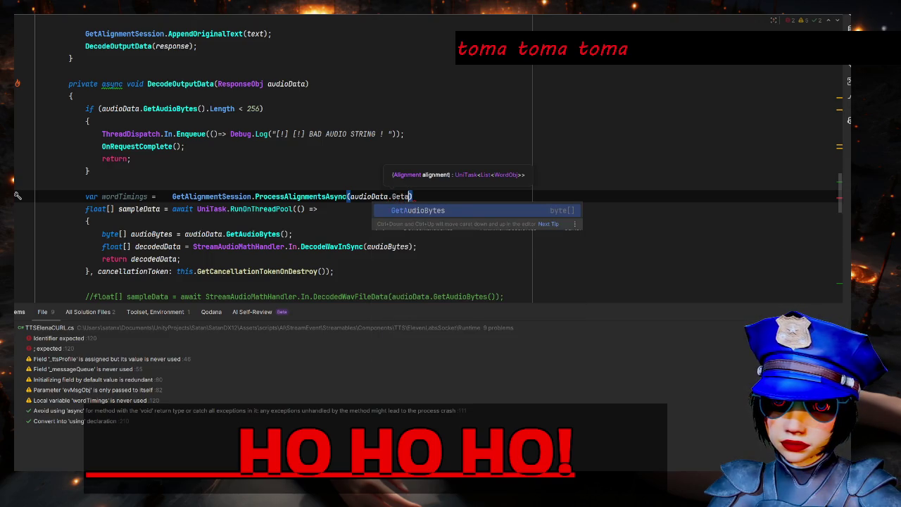
{"action": "type", "text": "t"}
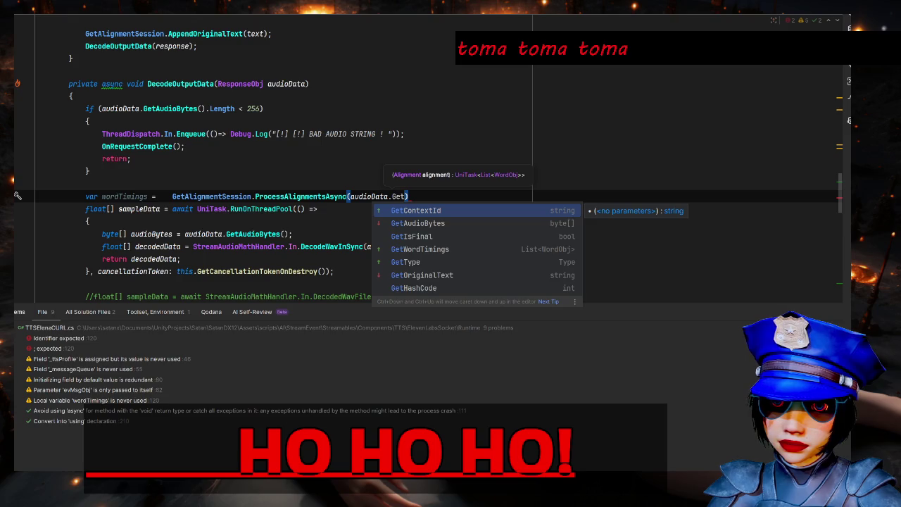
{"action": "key", "text": "Down"}
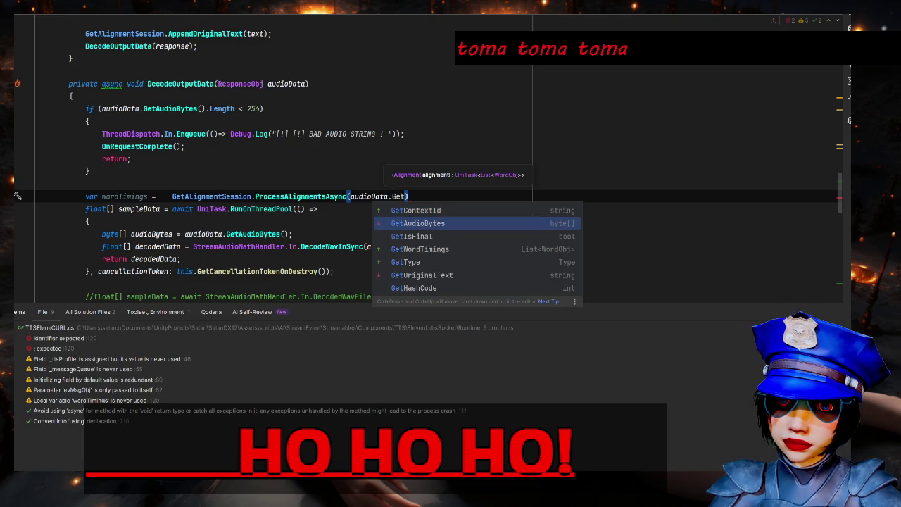
{"action": "key", "text": "Down"}
{"action": "key", "text": "Down"}
{"action": "key", "text": "Down"}
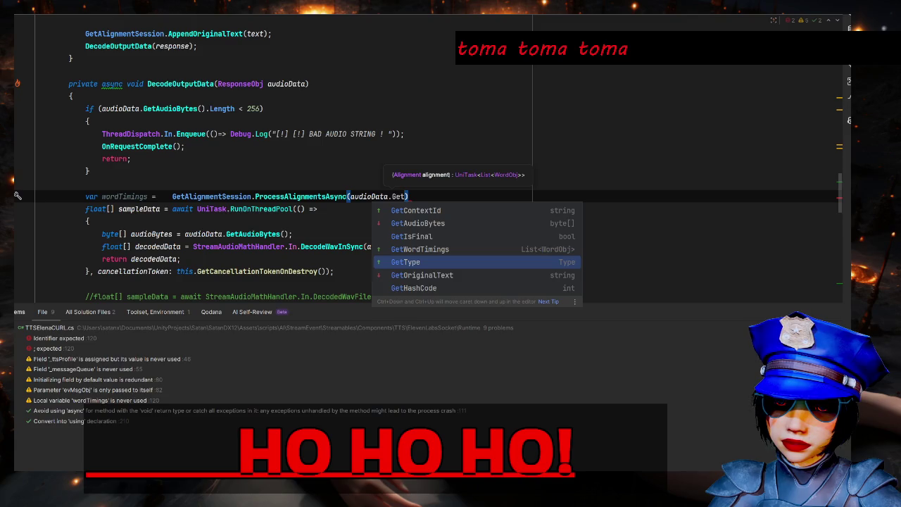
{"action": "key", "text": "Up"}
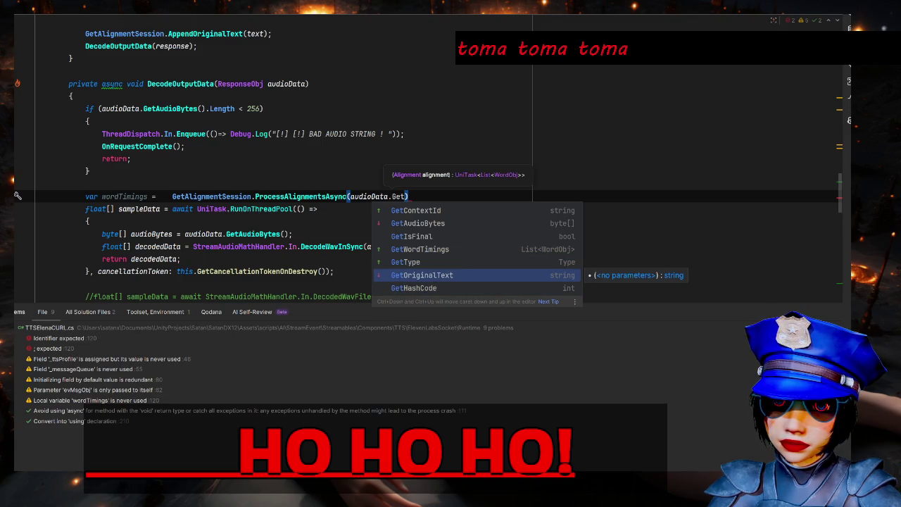
{"action": "key", "text": "Up"}
{"action": "key", "text": "Up"}
{"action": "key", "text": "Up"}
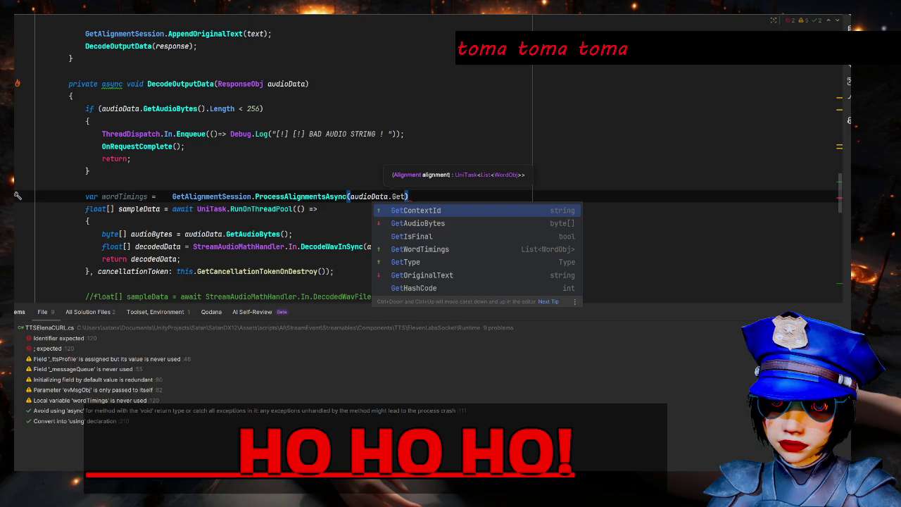
{"action": "key", "text": "BackSpace"}
{"action": "key", "text": "BackSpace"}
{"action": "key", "text": "BackSpace"}
{"action": "type", "text": "A"}
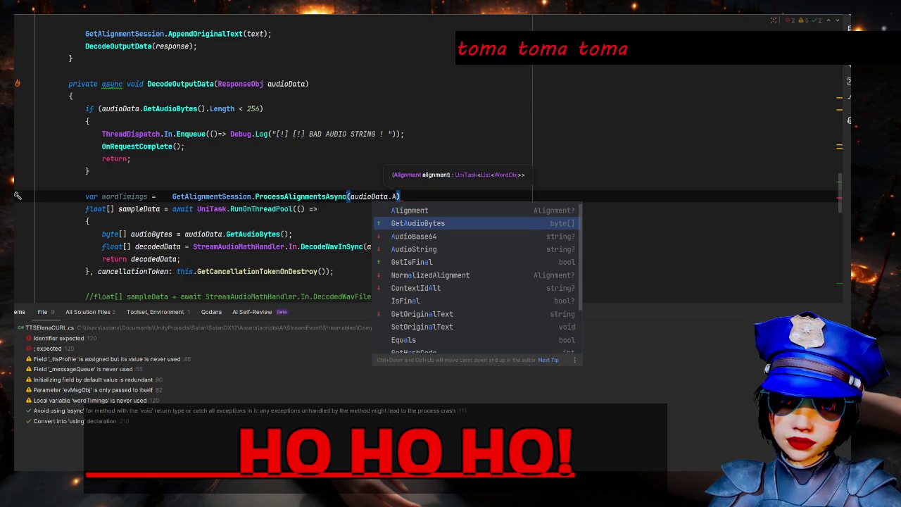
{"action": "key", "text": "Return"}
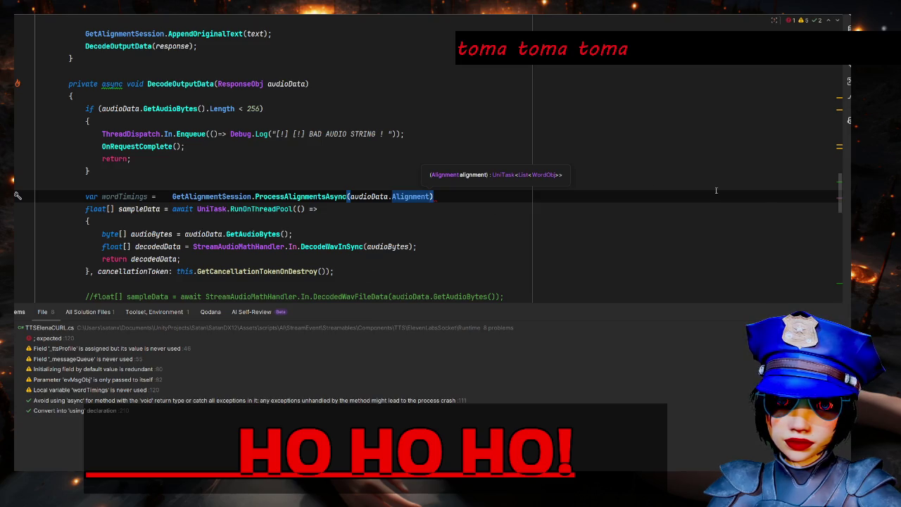
{"action": "key", "text": "alt+Tab"}
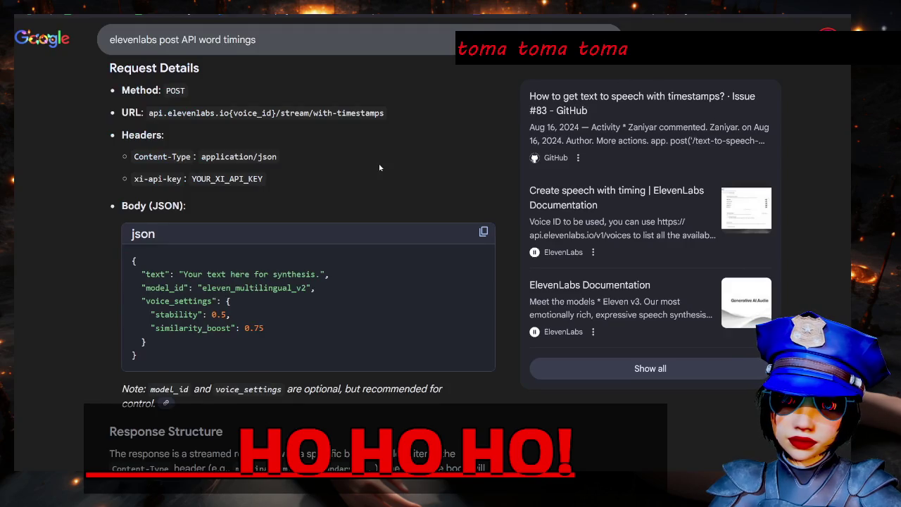
- Scroll the AI overview and briefly view the Create speech with timing result
{"action": "scroll", "coordinate": [379, 168], "scroll_direction": "down", "scroll_amount": 5}
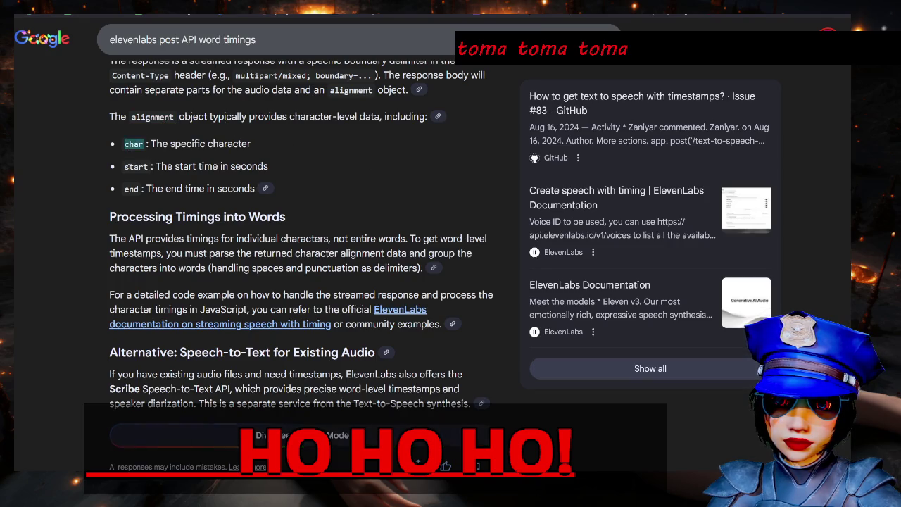
{"action": "scroll", "coordinate": [67, 191], "scroll_direction": "down", "scroll_amount": 5}
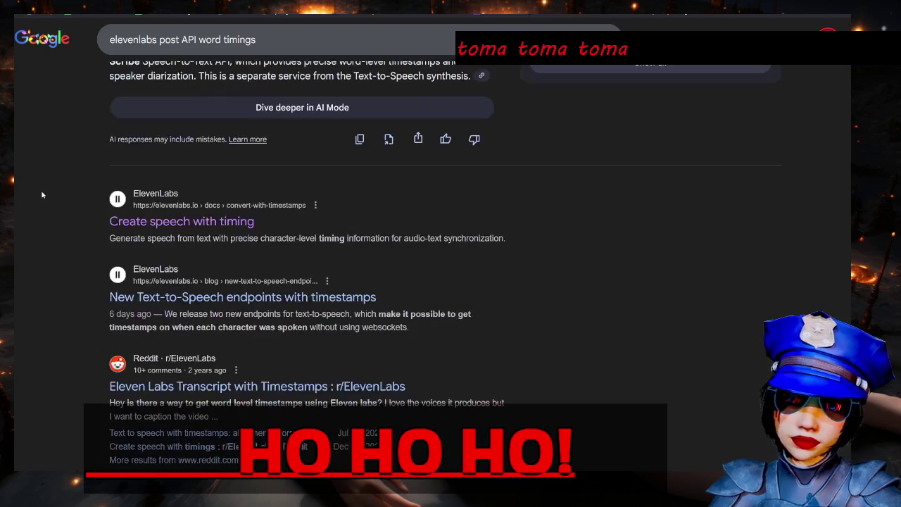
{"action": "scroll", "coordinate": [44, 191], "scroll_direction": "down", "scroll_amount": 3}
{"action": "scroll", "coordinate": [44, 192], "scroll_direction": "up", "scroll_amount": 3}
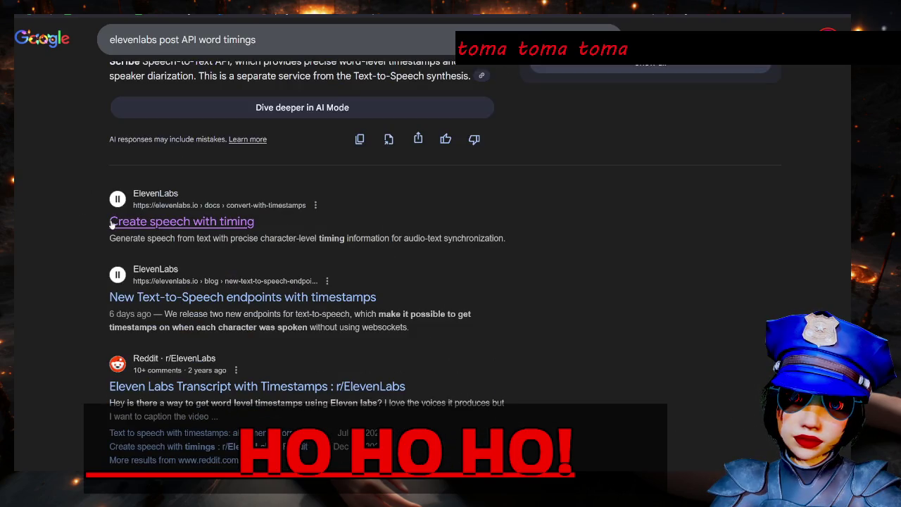
{"action": "left_click", "coordinate": [141, 221]}
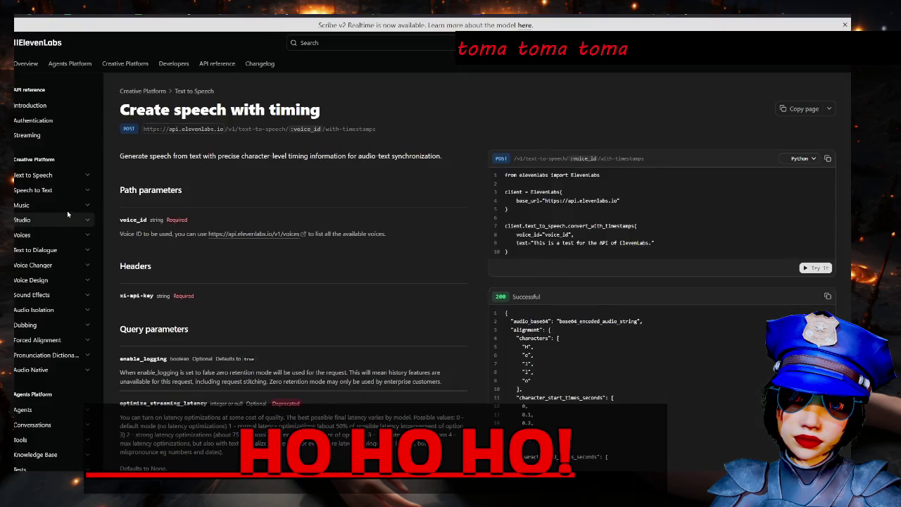
{"action": "key", "text": "alt+Left"}
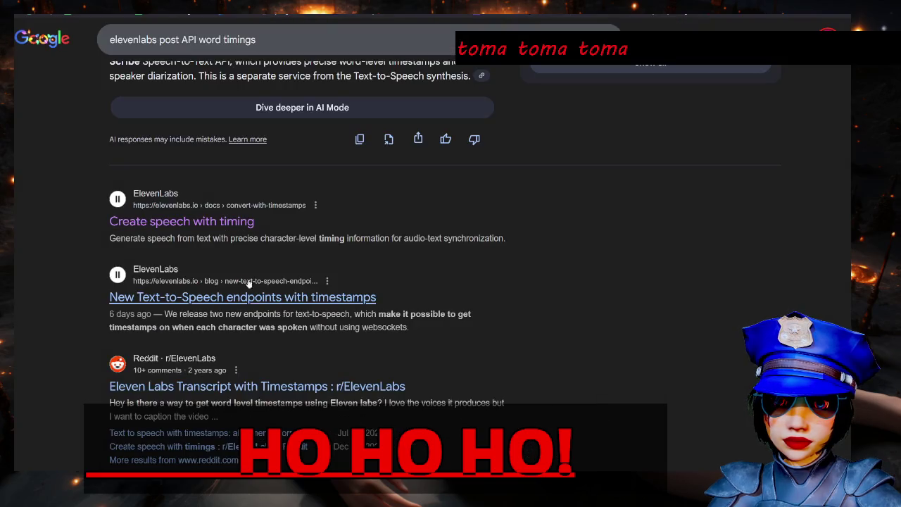
- Open the 'New Text-to-Speech endpoints with timestamps' blog post and read through it
{"action": "key", "text": "ctrl+Tab"}
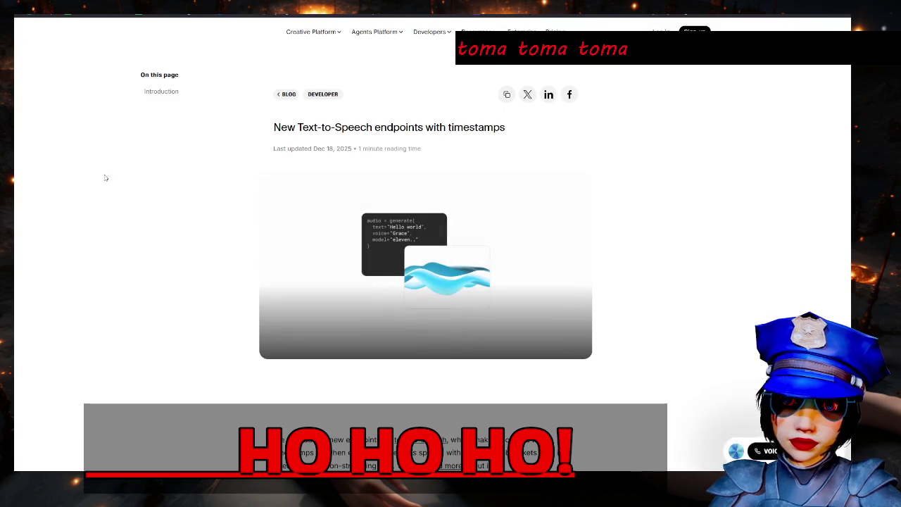
{"action": "scroll", "coordinate": [217, 199], "scroll_direction": "down", "scroll_amount": 3}
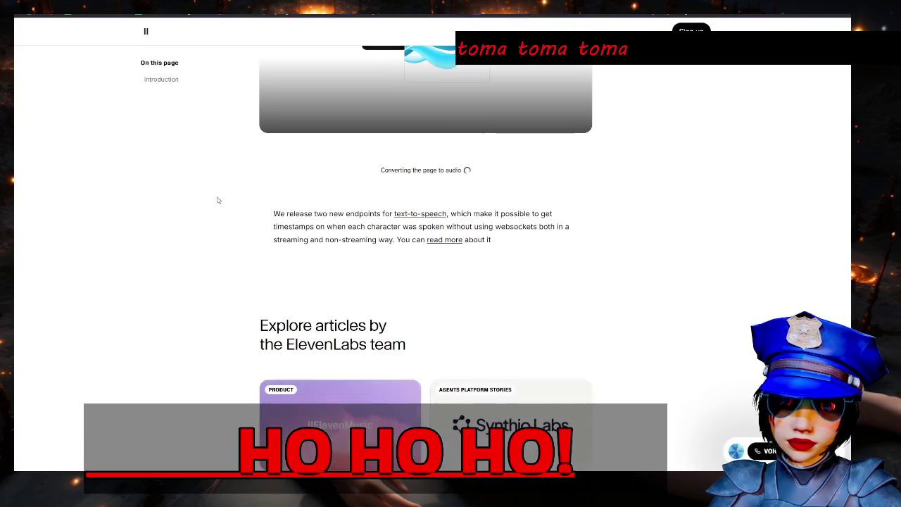
{"action": "scroll", "coordinate": [232, 201], "scroll_direction": "down", "scroll_amount": 3}
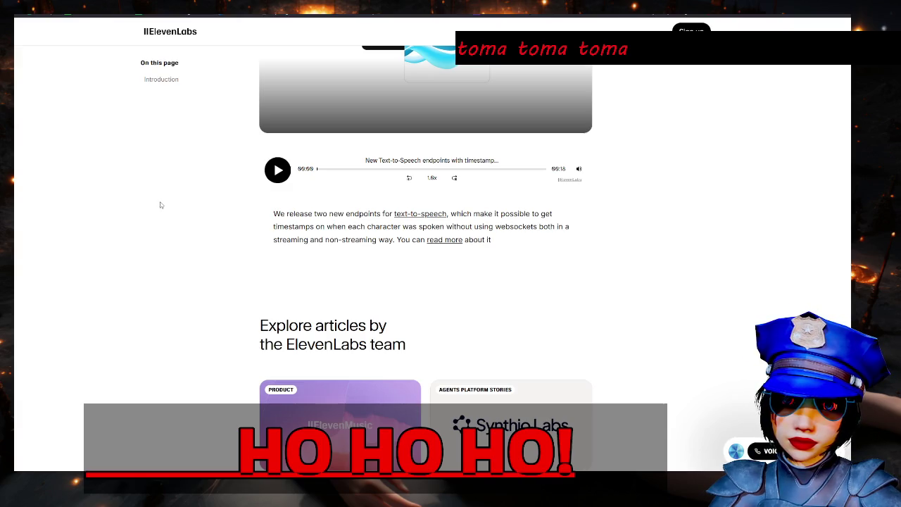
{"action": "scroll", "coordinate": [162, 203], "scroll_direction": "down", "scroll_amount": 1}
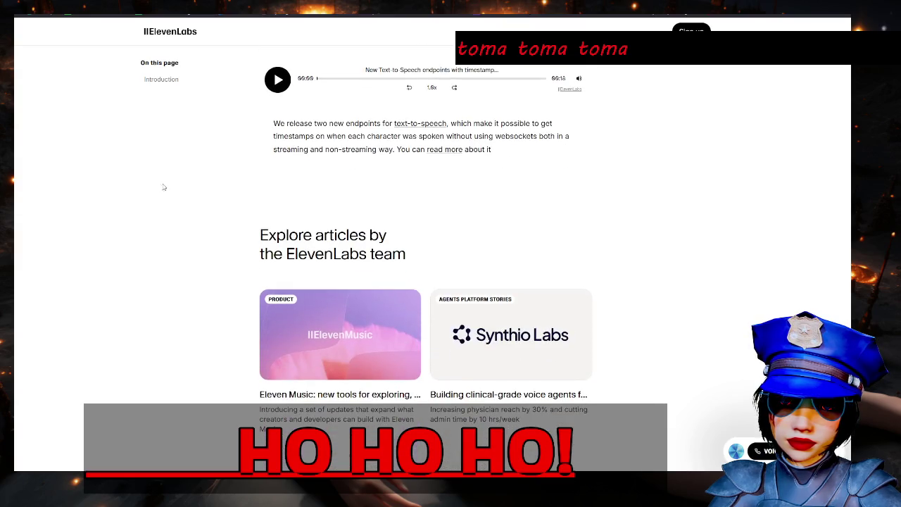
{"action": "scroll", "coordinate": [229, 199], "scroll_direction": "up", "scroll_amount": 4}
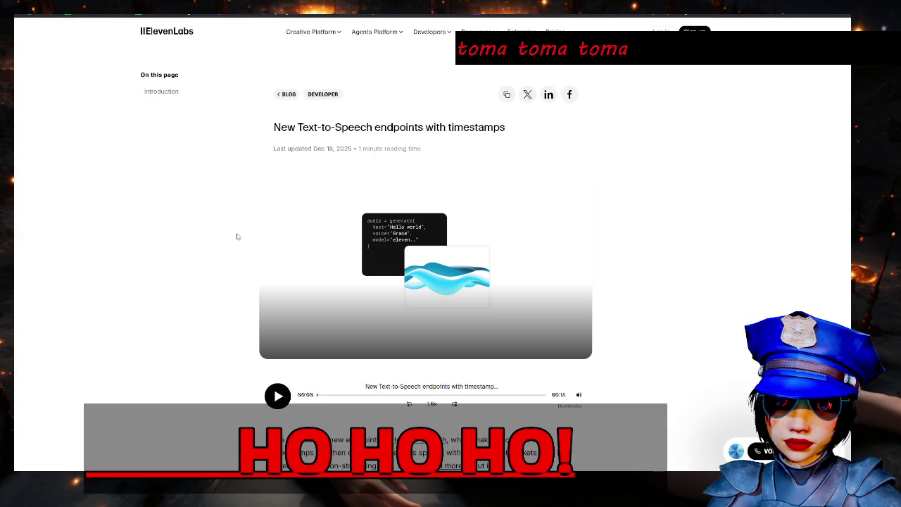
{"action": "scroll", "coordinate": [237, 236], "scroll_direction": "down", "scroll_amount": 4}
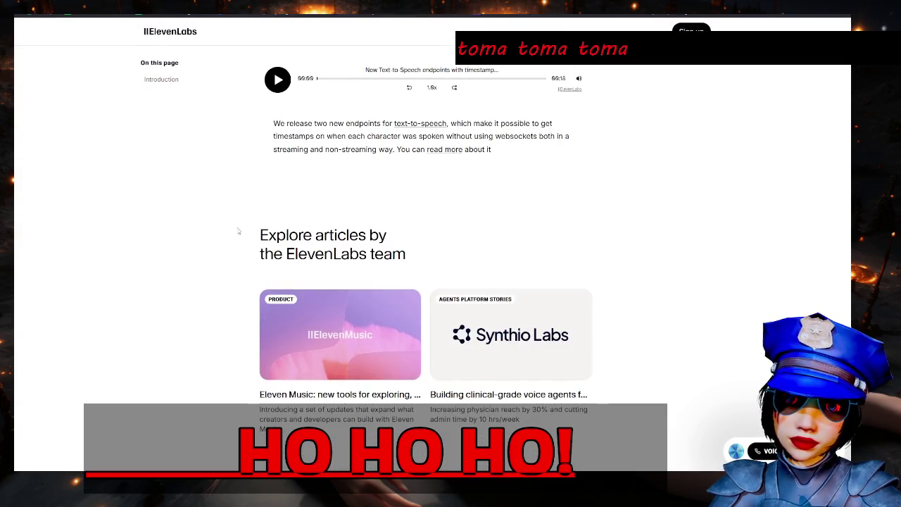
{"action": "scroll", "coordinate": [238, 229], "scroll_direction": "up", "scroll_amount": 2}
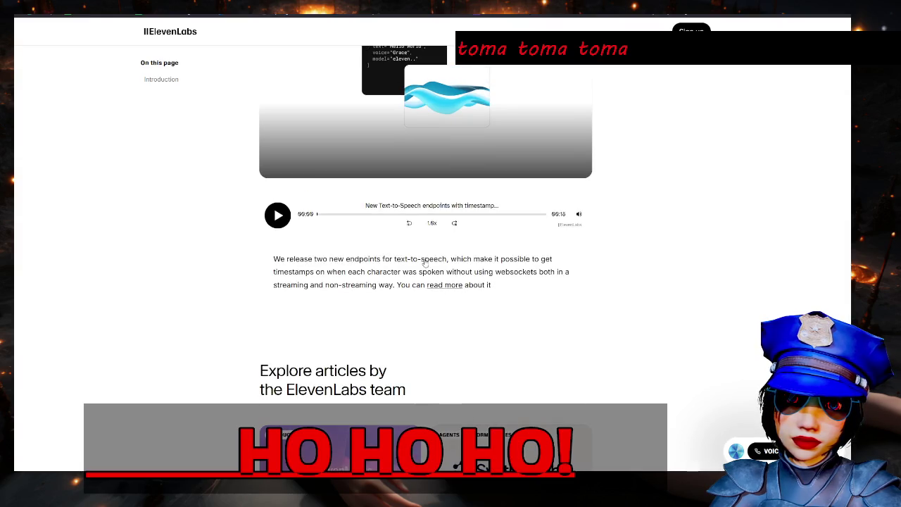
- Follow the blog's read-more link to the Create speech with timing reference and scroll through it
{"action": "left_click", "coordinate": [445, 286]}
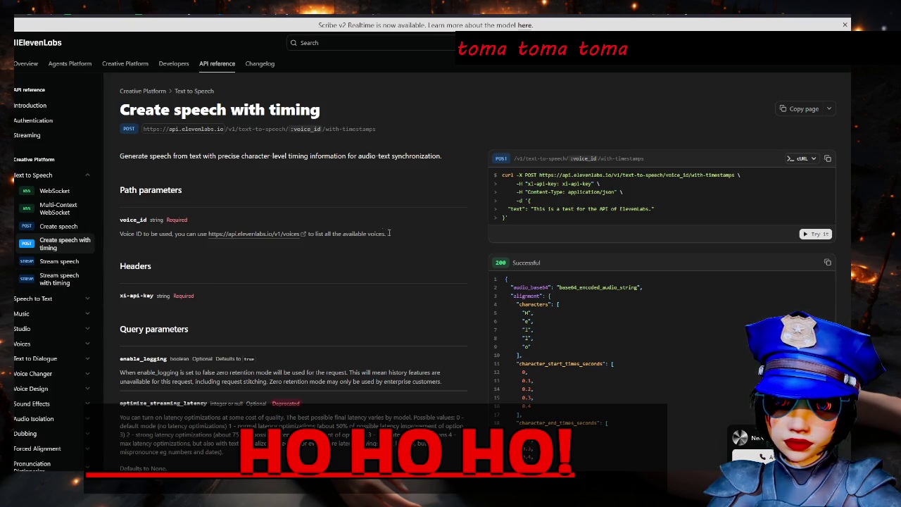
{"action": "scroll", "coordinate": [472, 277], "scroll_direction": "down", "scroll_amount": 2}
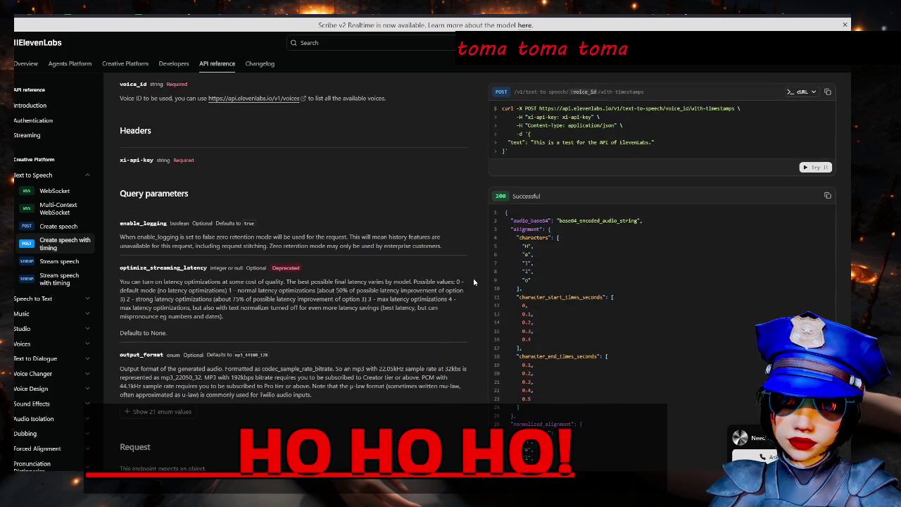
{"action": "scroll", "coordinate": [474, 282], "scroll_direction": "up", "scroll_amount": 2}
{"action": "mouse_move", "coordinate": [214, 130]}
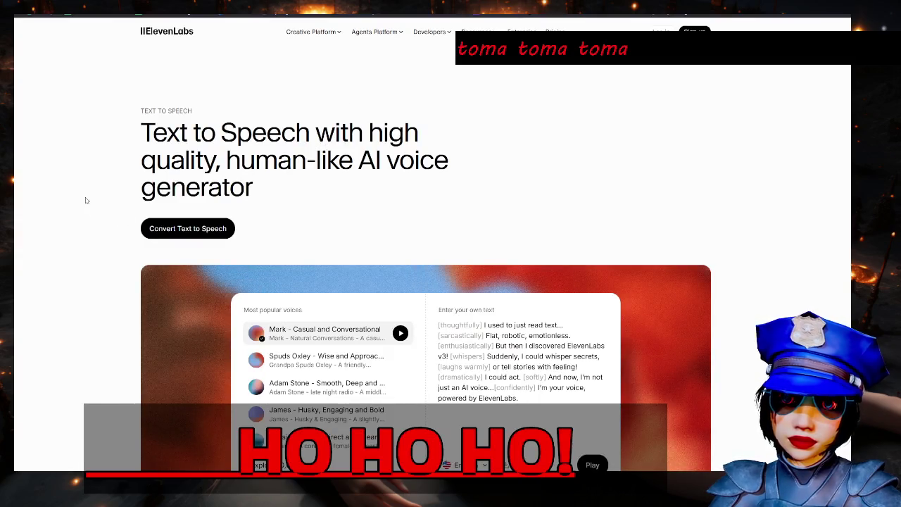
{"action": "scroll", "coordinate": [64, 197], "scroll_direction": "down", "scroll_amount": 2}
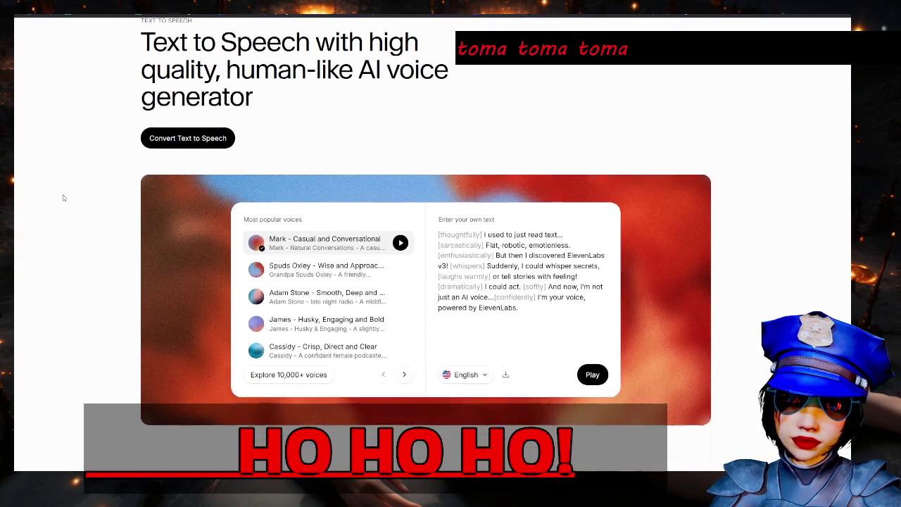
{"action": "scroll", "coordinate": [64, 197], "scroll_direction": "down", "scroll_amount": 10}
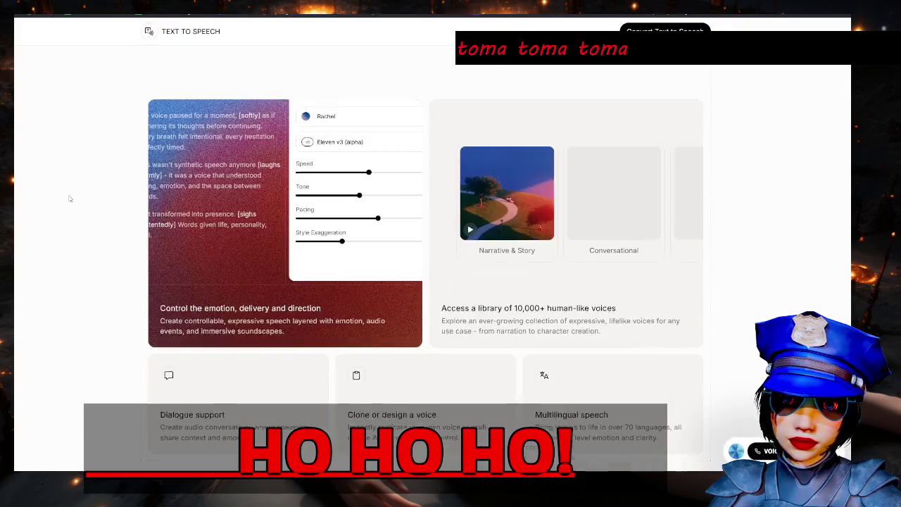
{"action": "scroll", "coordinate": [68, 200], "scroll_direction": "down", "scroll_amount": 5}
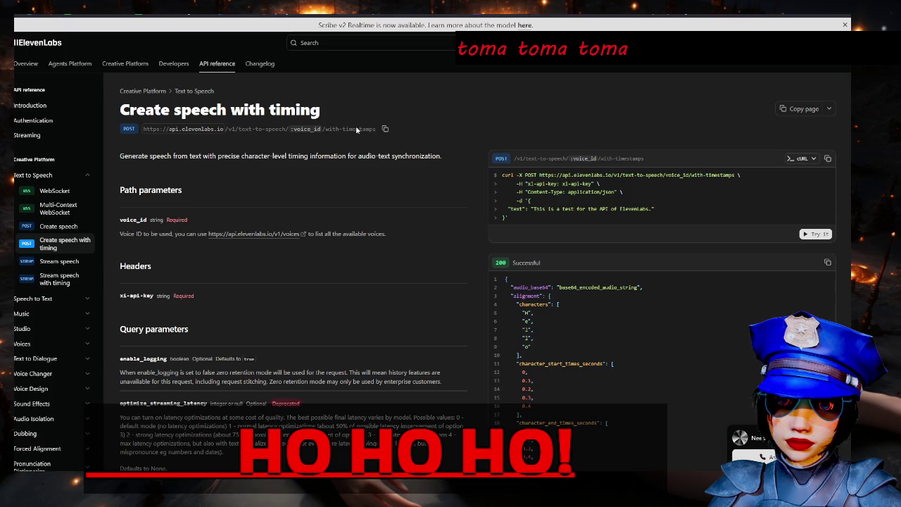
- End the wordTimings statement with a semicolon and add a new line after it
{"action": "key", "text": "alt+Tab"}
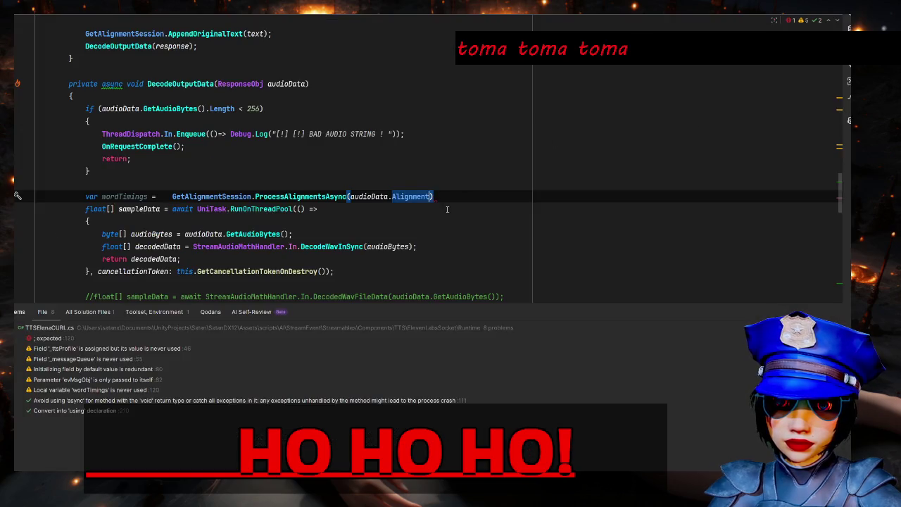
{"action": "key", "text": "End"}
{"action": "type", "text": ";"}
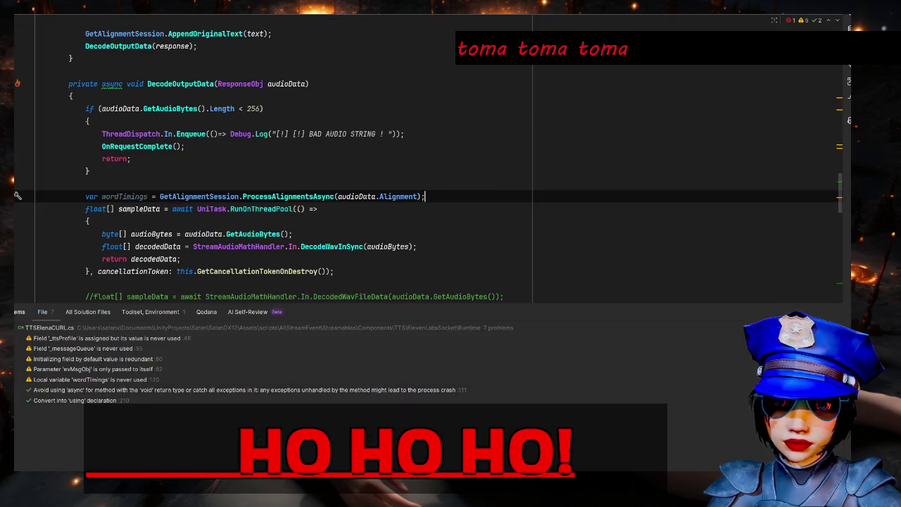
{"action": "key", "text": "Return"}
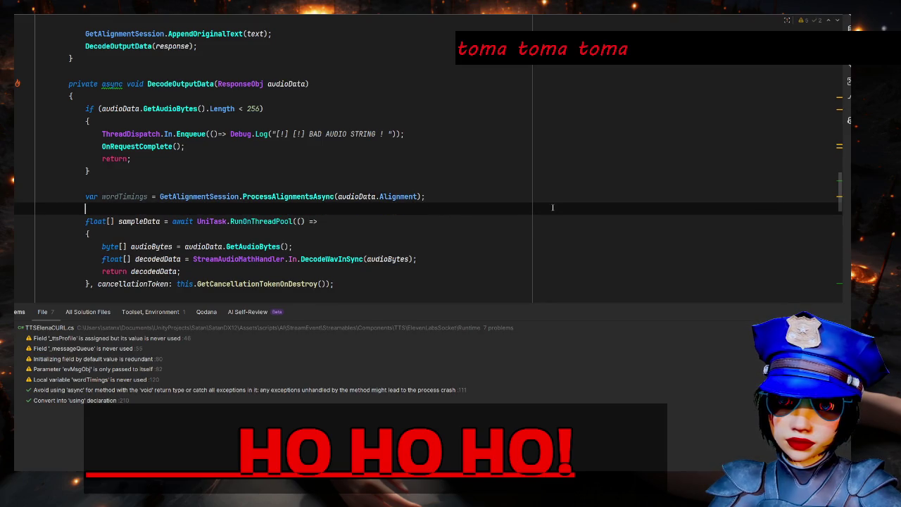
{"action": "scroll", "coordinate": [392, 192], "scroll_direction": "down", "scroll_amount": 3}
{"action": "left_click", "coordinate": [288, 184]}
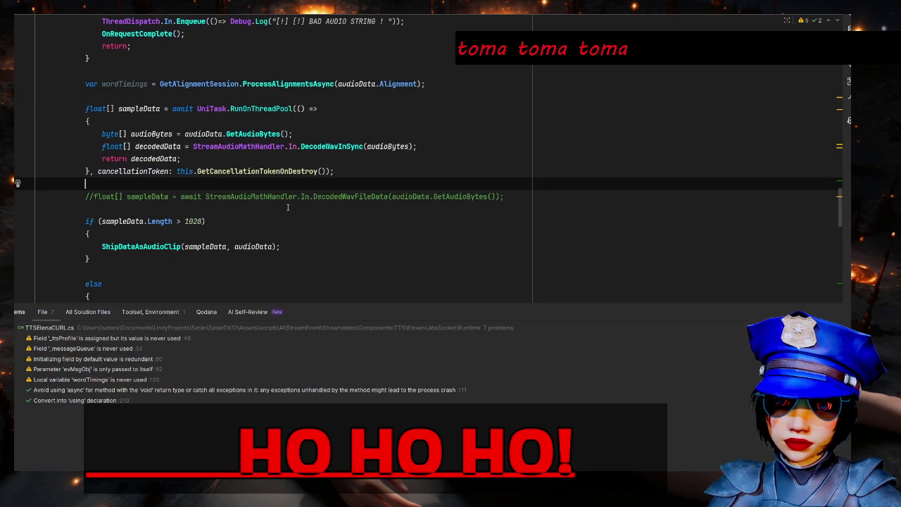
{"action": "left_click", "coordinate": [285, 209]}
{"action": "left_click", "coordinate": [260, 221]}
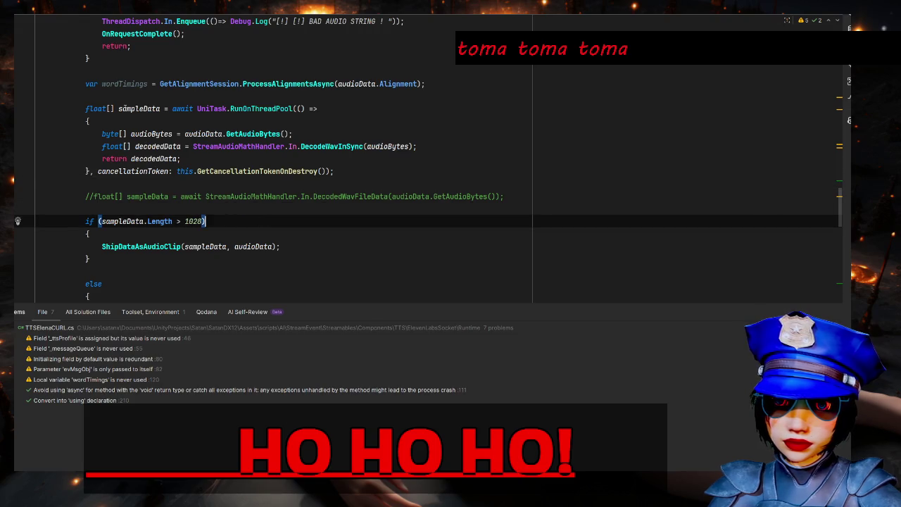
- Find GetAlignmentSession usages and copy the audioData.WordTimingsRunner assignment from ElenaSocketGlobal.cs
{"action": "left_click", "coordinate": [117, 84]}
{"action": "left_click", "coordinate": [189, 83]}
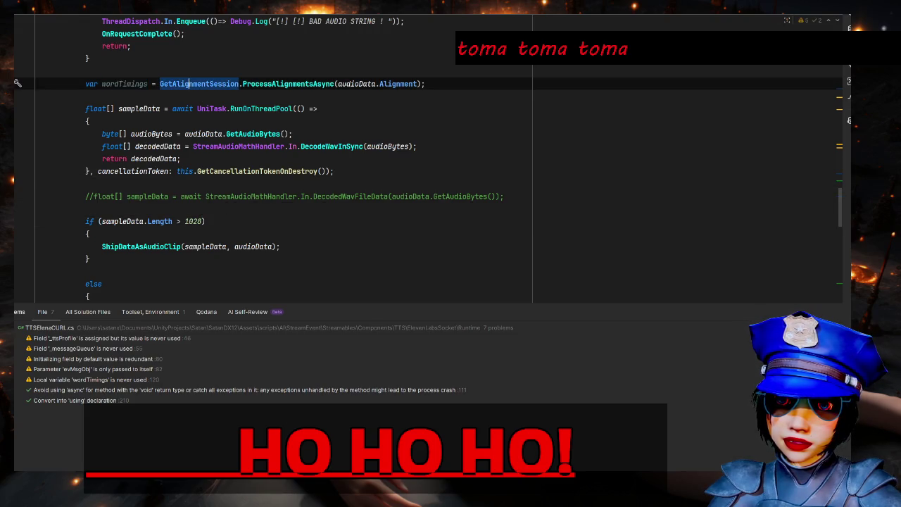
{"action": "key", "text": "ctrl+b"}
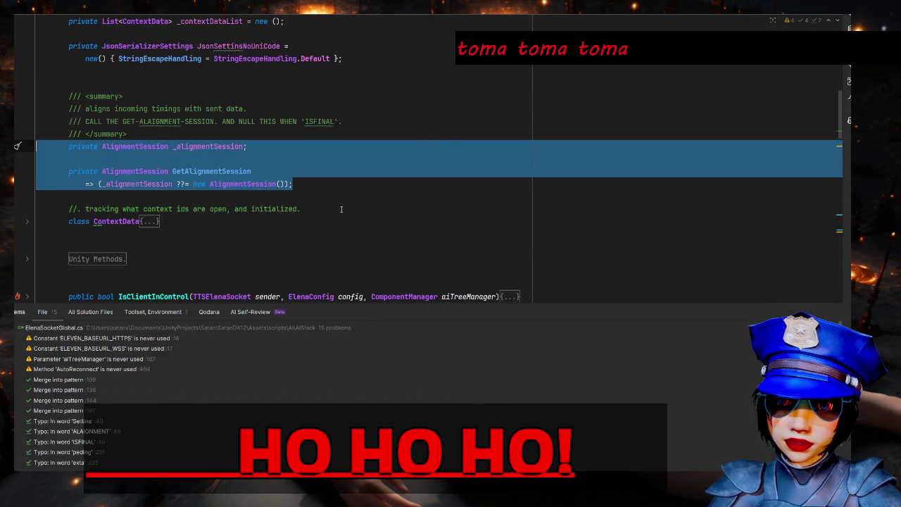
{"action": "left_click", "coordinate": [205, 171]}
{"action": "key", "text": "alt+shift+F12"}
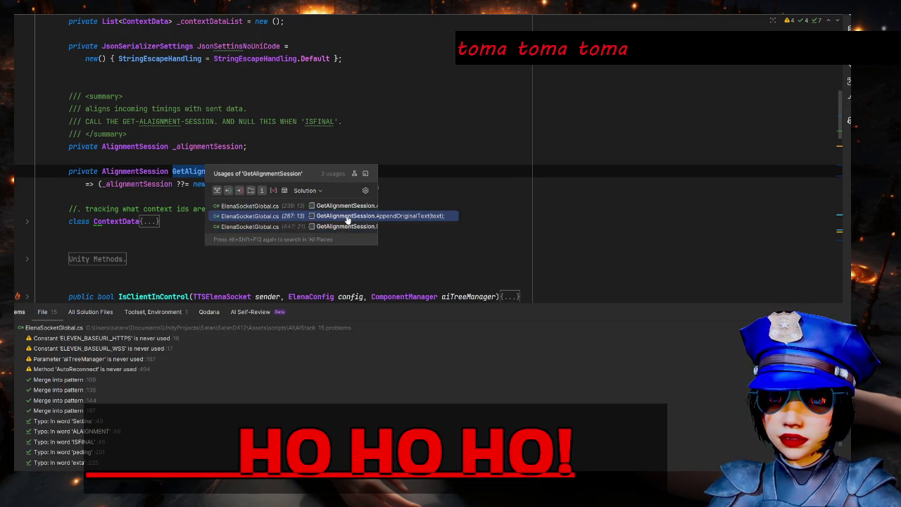
{"action": "left_click", "coordinate": [345, 226]}
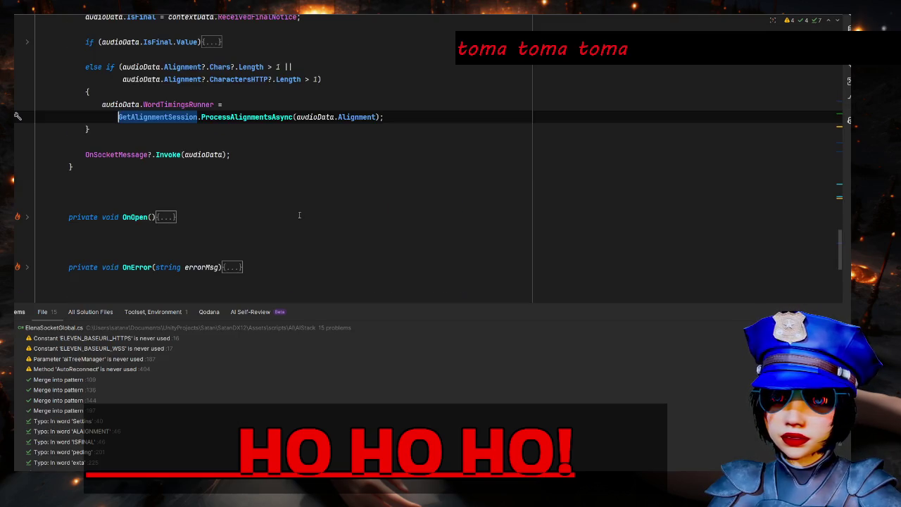
{"action": "left_click", "coordinate": [261, 155]}
{"action": "left_click", "coordinate": [119, 104]}
{"action": "left_click", "coordinate": [182, 104]}
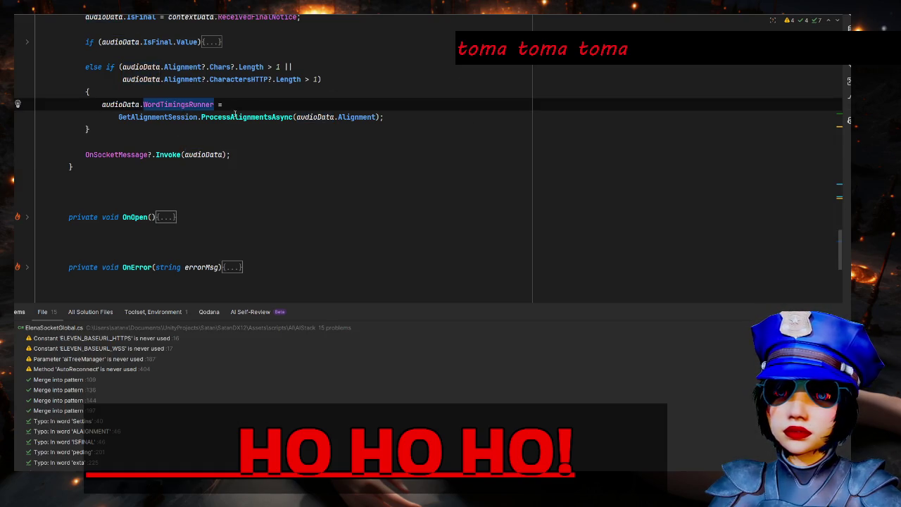
{"action": "left_click_drag", "start_coordinate": [96, 104], "coordinate": [248, 107]}
{"action": "key", "text": "ctrl+c"}
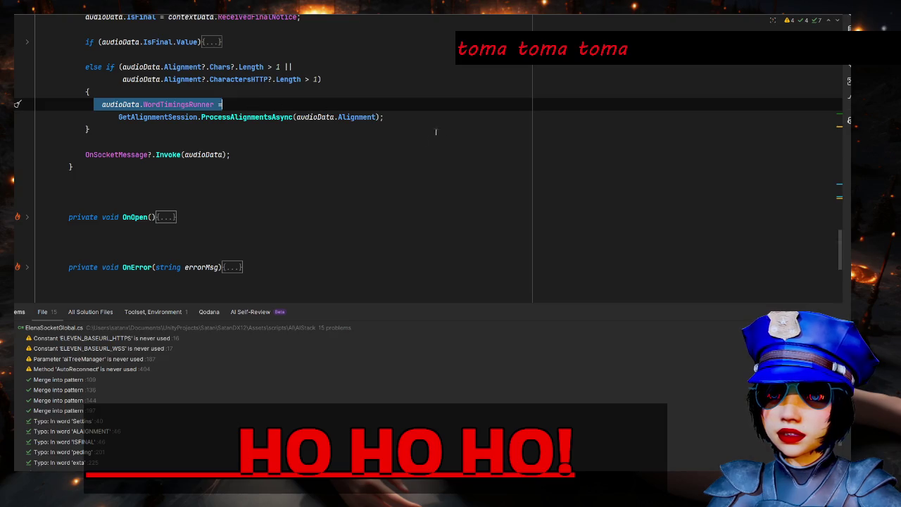
- Replace 'var wordTimings' with the audioData.WordTimingsRunner assignment, wrapped onto two lines
{"action": "key", "text": "ctrl+alt+Left"}
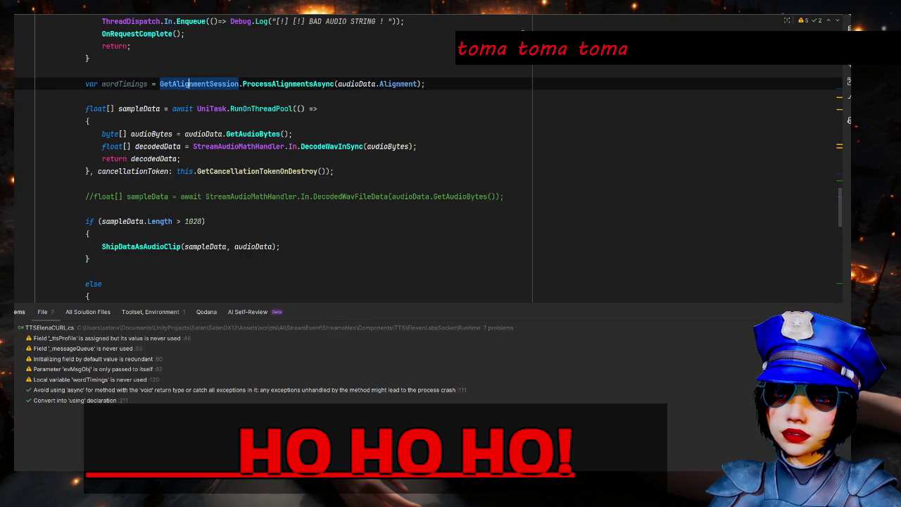
{"action": "left_click_drag", "start_coordinate": [146, 84], "coordinate": [85, 84]}
{"action": "key", "text": "ctrl+v"}
{"action": "key", "text": "Delete"}
{"action": "key", "text": "Delete"}
{"action": "left_click", "coordinate": [198, 84]}
{"action": "key", "text": "Return"}
{"action": "left_click", "coordinate": [376, 96]}
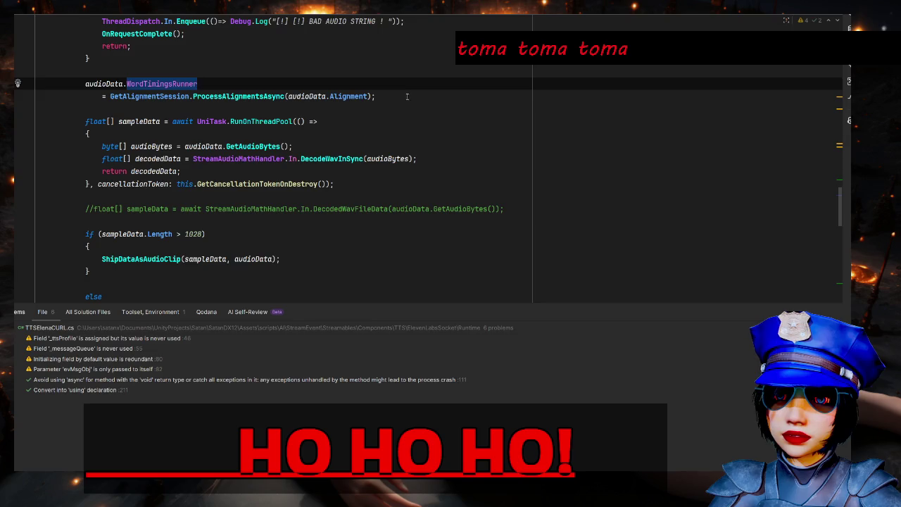
{"action": "left_click", "coordinate": [393, 124]}
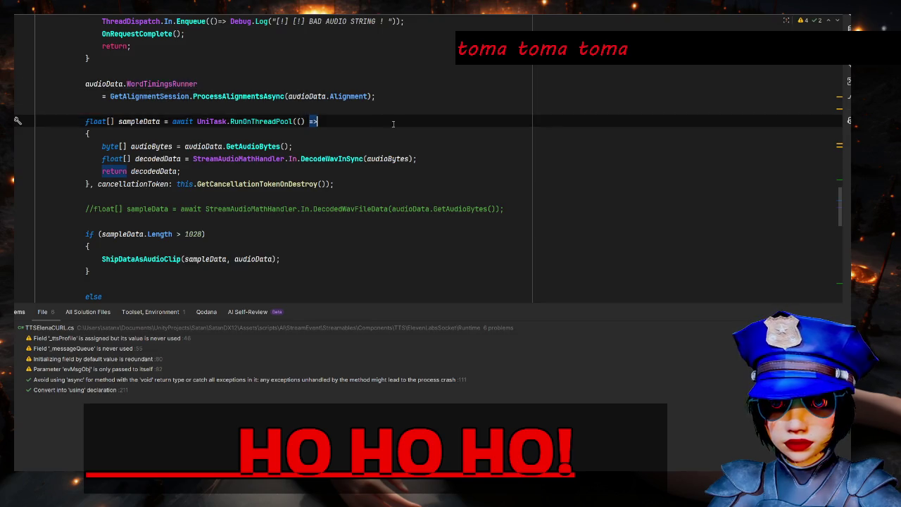
{"action": "key", "text": "alt+Tab"}
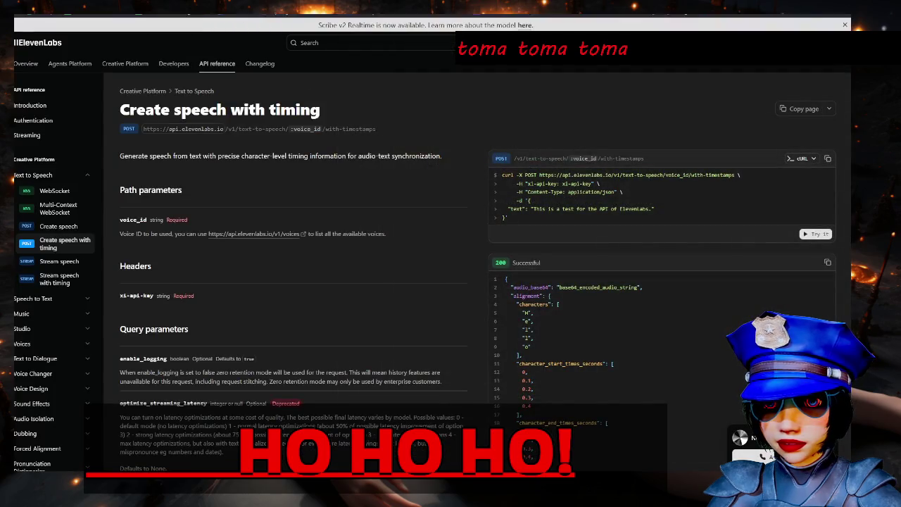
- Scroll through the Create speech with timing request parameters
{"action": "scroll", "coordinate": [382, 200], "scroll_direction": "down", "scroll_amount": 5}
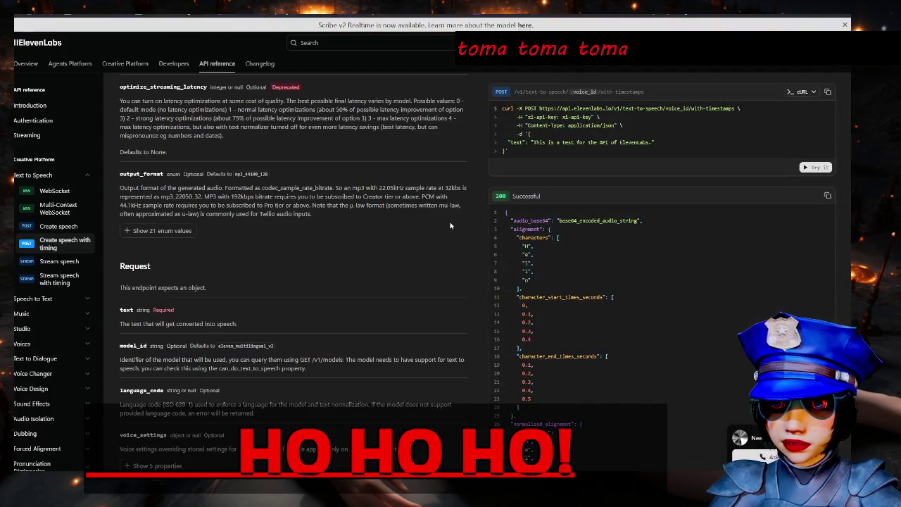
{"action": "scroll", "coordinate": [451, 230], "scroll_direction": "up", "scroll_amount": 3}
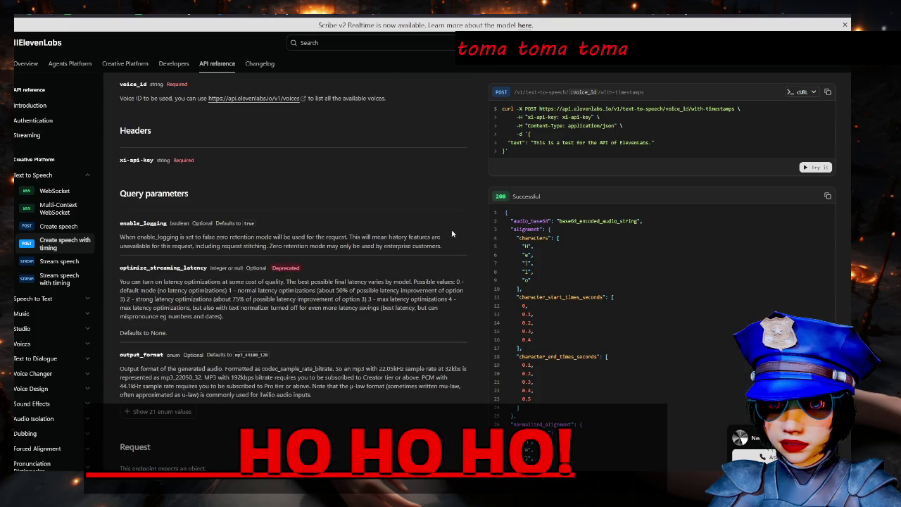
{"action": "scroll", "coordinate": [451, 229], "scroll_direction": "down", "scroll_amount": 4}
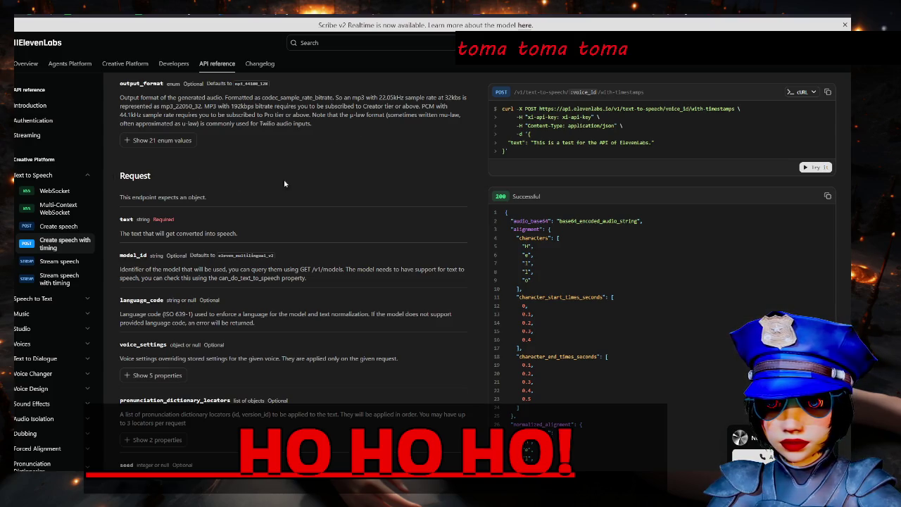
{"action": "scroll", "coordinate": [280, 184], "scroll_direction": "down", "scroll_amount": 2}
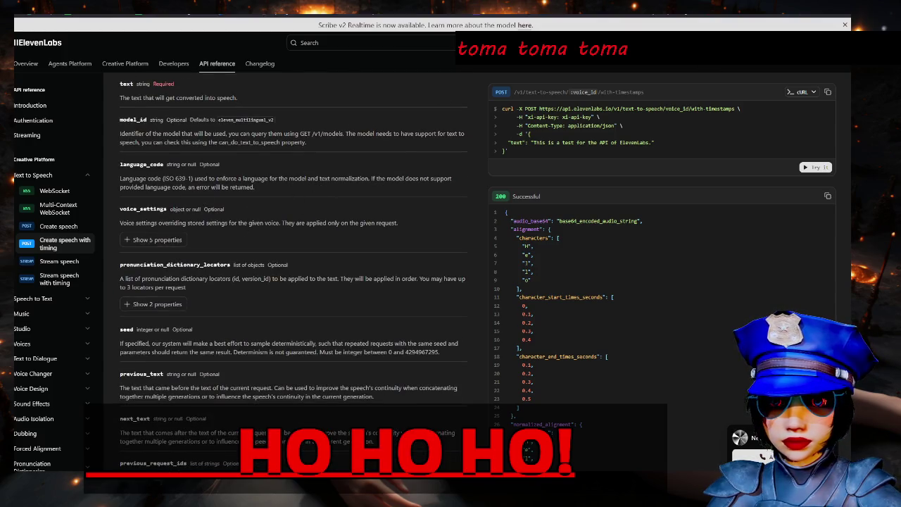
- Return to Unity and scroll around the AI Tree Editor graph
{"action": "key", "text": "alt+Tab"}
{"action": "scroll", "coordinate": [429, 110], "scroll_direction": "down", "scroll_amount": 3}
{"action": "scroll", "coordinate": [492, 169], "scroll_direction": "up", "scroll_amount": 2}
{"action": "scroll", "coordinate": [556, 211], "scroll_direction": "up", "scroll_amount": 3}
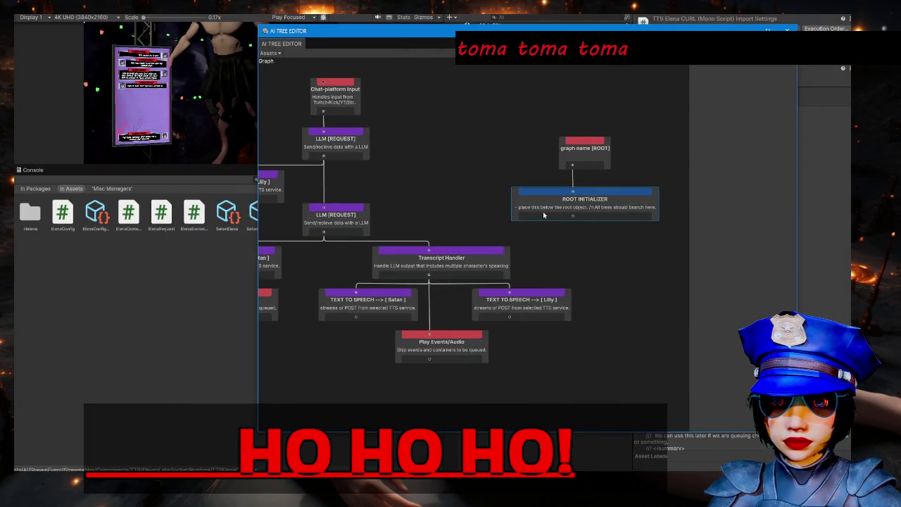
- On the TEXT TO SPEECH [Satan] node, move Elena_HTTP above Elena_Socket in Tts Services
{"action": "scroll", "coordinate": [558, 176], "scroll_direction": "down", "scroll_amount": 1}
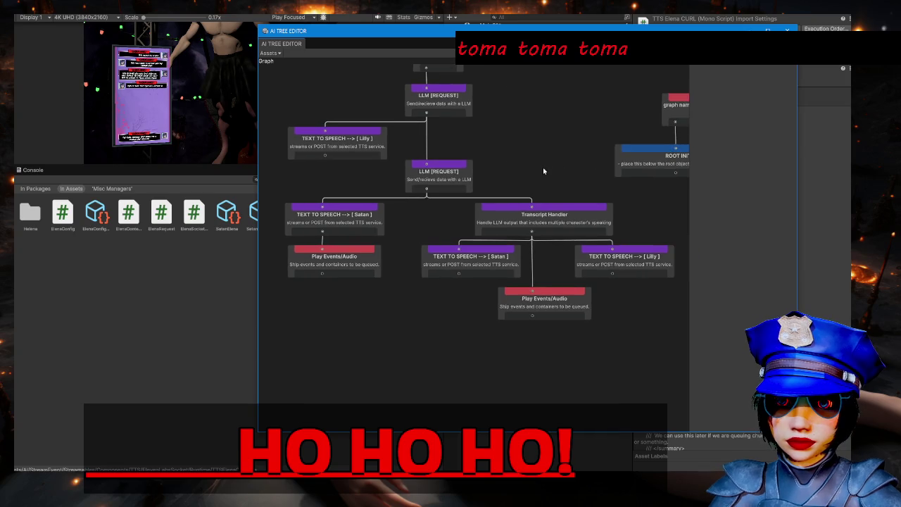
{"action": "scroll", "coordinate": [531, 174], "scroll_direction": "down", "scroll_amount": 2}
{"action": "left_click", "coordinate": [303, 220]}
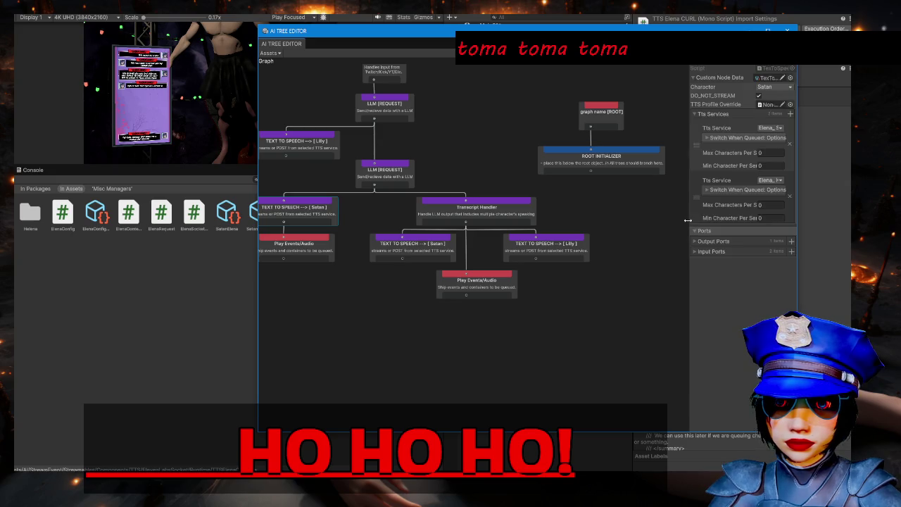
{"action": "left_click", "coordinate": [629, 181]}
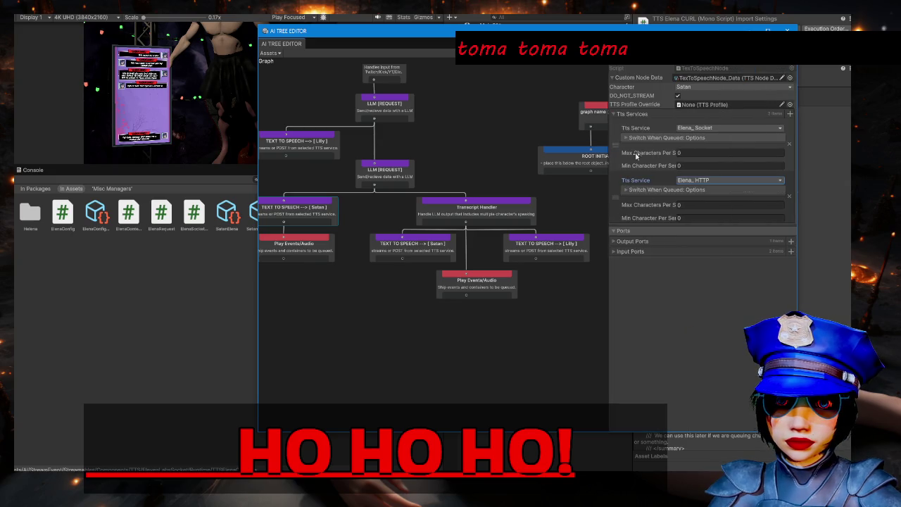
{"action": "left_click_drag", "start_coordinate": [616, 198], "coordinate": [616, 137]}
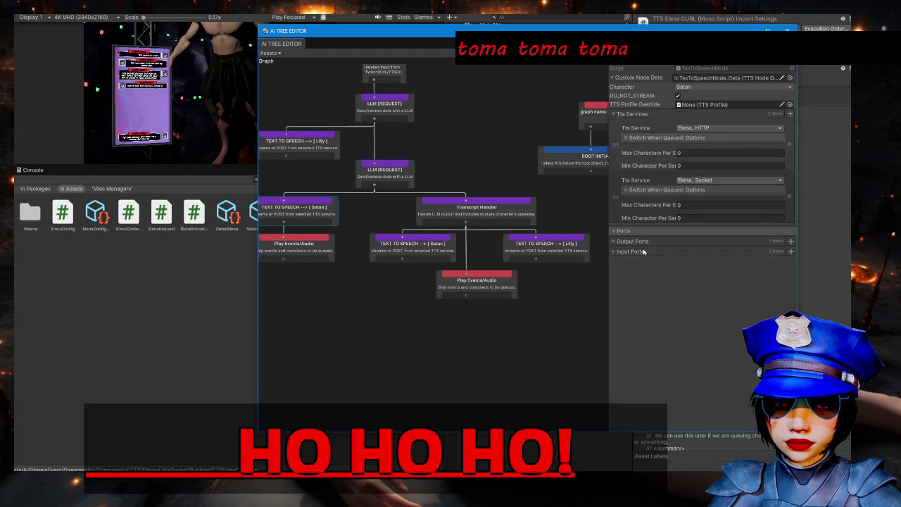
{"action": "left_click", "coordinate": [681, 138]}
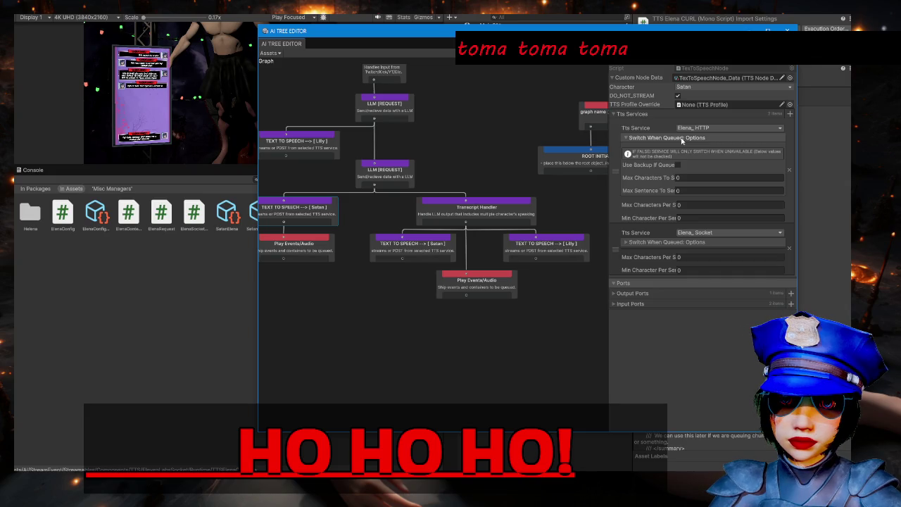
{"action": "left_click", "coordinate": [681, 140]}
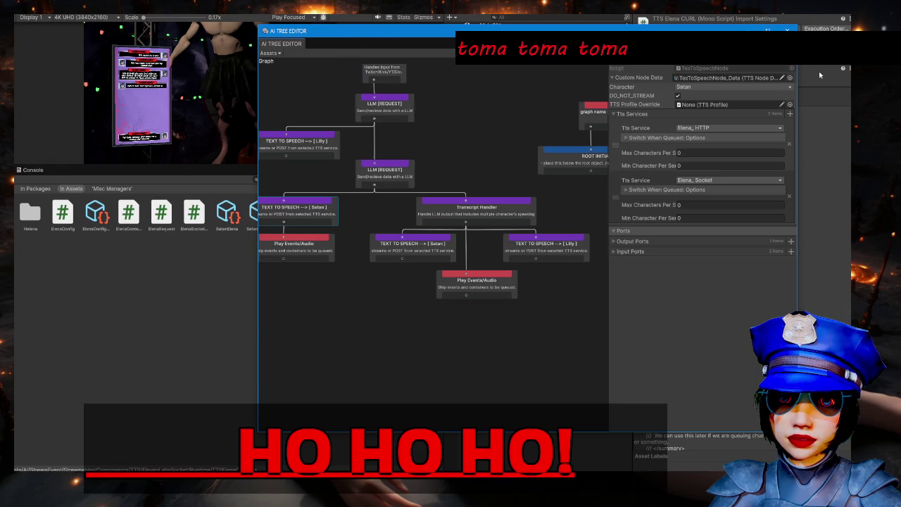
- Inspect the node's profile override, Character, data and input ports, then close the AI Tree Editor
{"action": "left_click", "coordinate": [653, 105]}
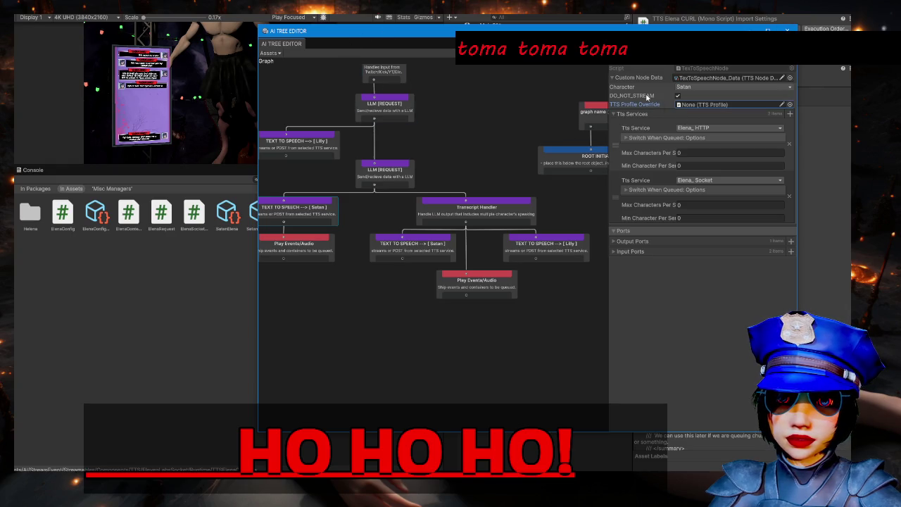
{"action": "left_click", "coordinate": [625, 87]}
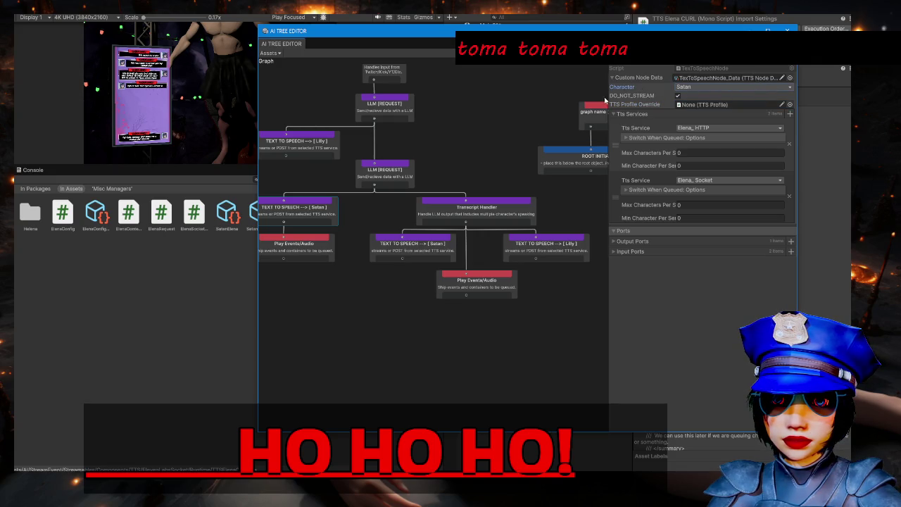
{"action": "left_click", "coordinate": [694, 79]}
{"action": "left_click", "coordinate": [694, 79]}
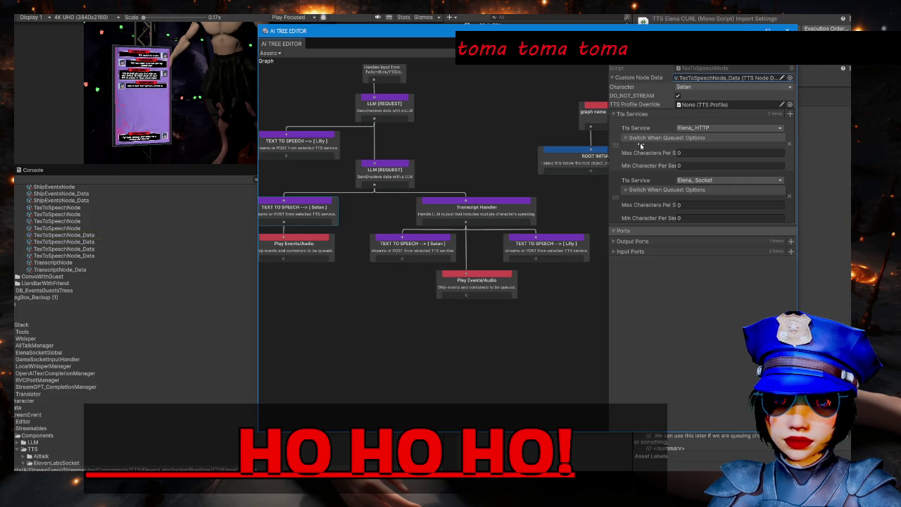
{"action": "left_click", "coordinate": [637, 251]}
{"action": "left_click", "coordinate": [637, 251]}
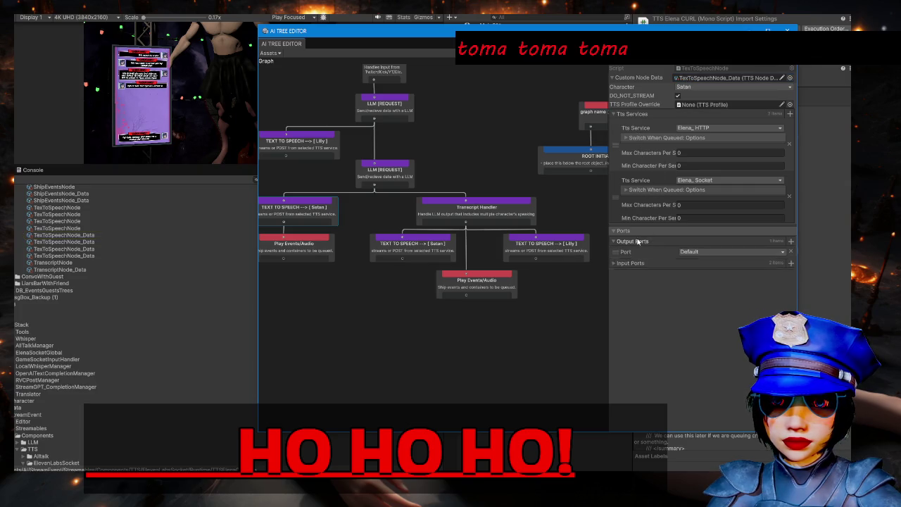
{"action": "left_click", "coordinate": [788, 29]}
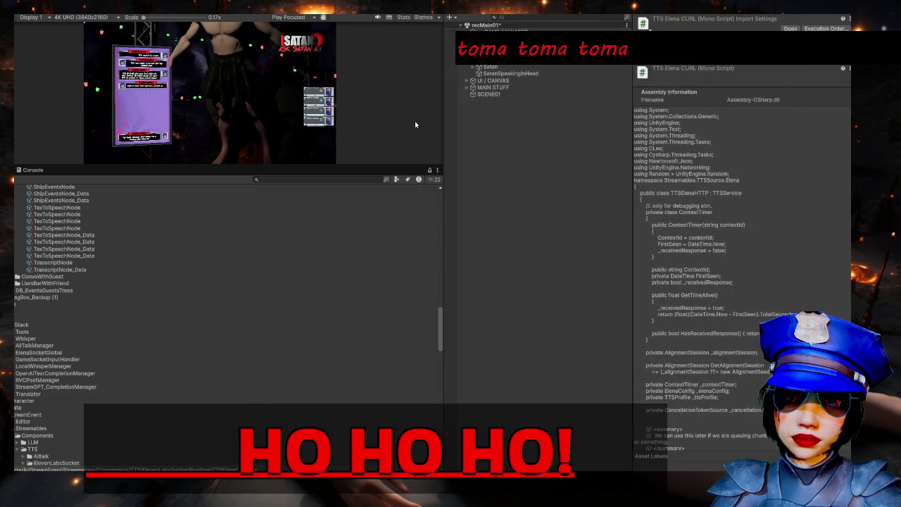
- Save the scene and bring up the Unity WebSocket Front End page in the browser
{"action": "left_click", "coordinate": [22, 14]}
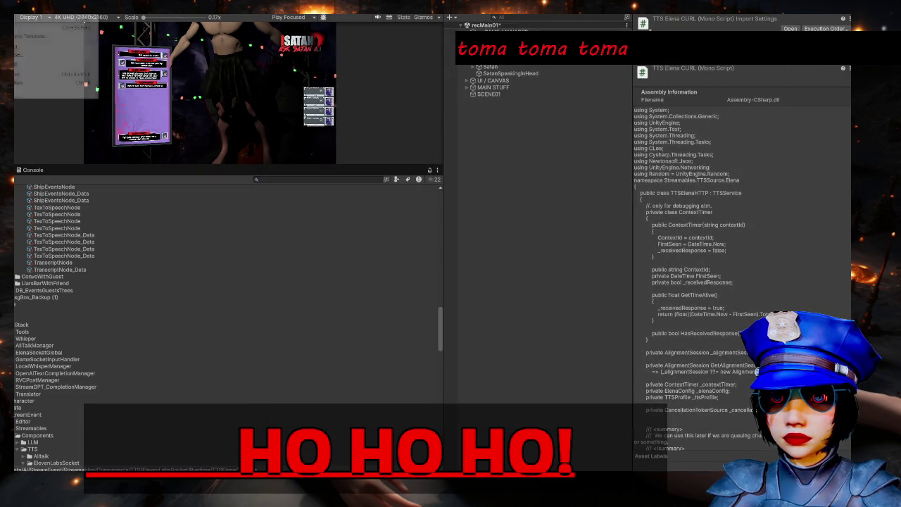
{"action": "left_click", "coordinate": [49, 19]}
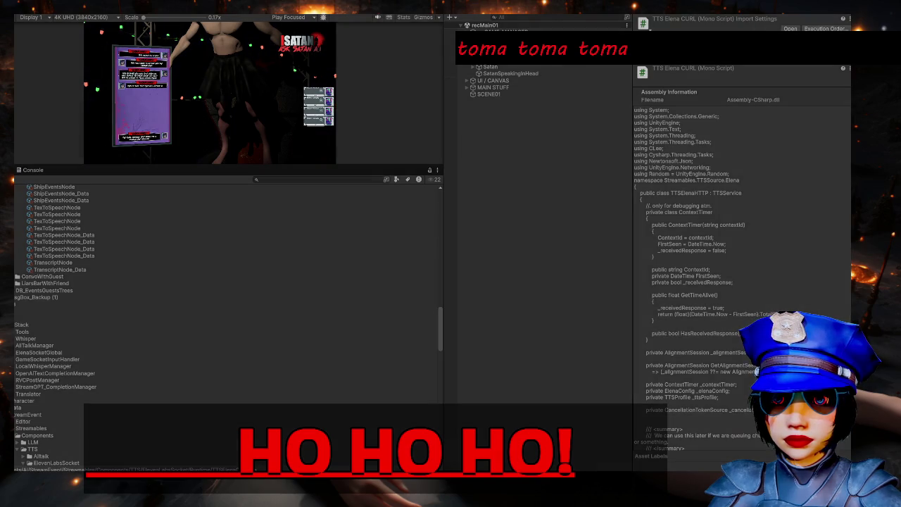
{"action": "key", "text": "alt+Tab"}
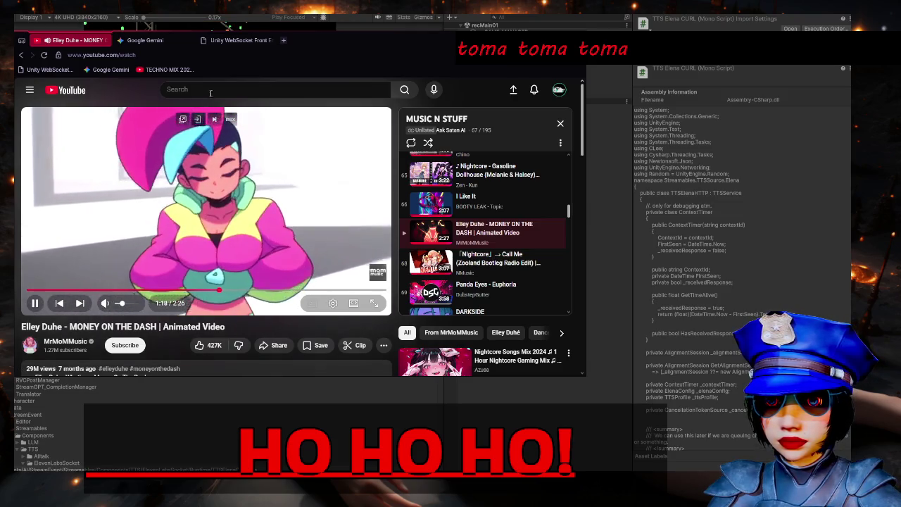
{"action": "left_click", "coordinate": [232, 41]}
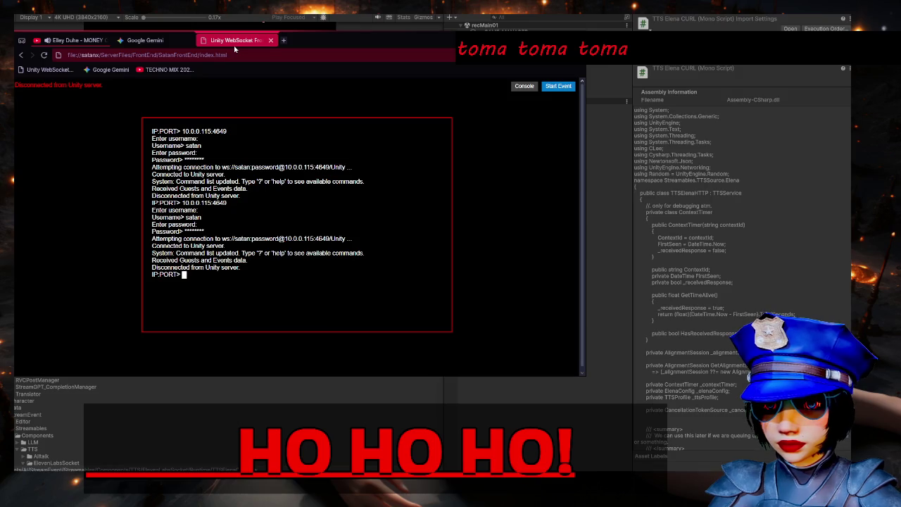
- Log in to server 10.0.0.115:4649 with the account's username and password
{"action": "type", "text": "10.0.0.115:464"}
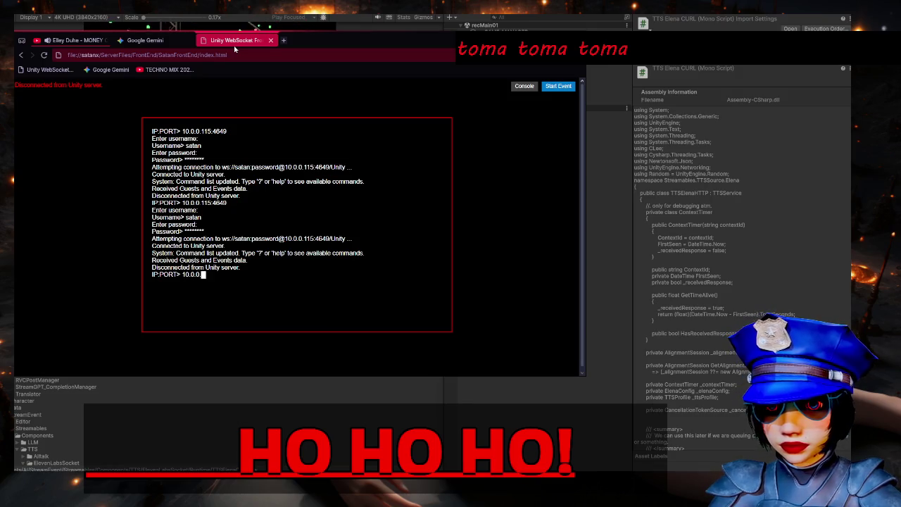
{"action": "type", "text": "9"}
{"action": "key", "text": "Return"}
{"action": "type", "text": "satan"}
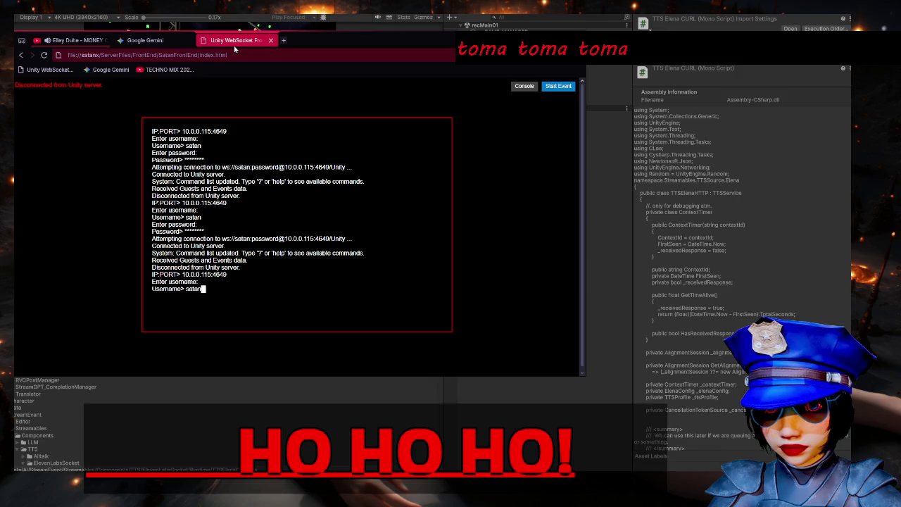
{"action": "key", "text": "Return"}
{"action": "type", "text": "password"}
{"action": "key", "text": "Return"}
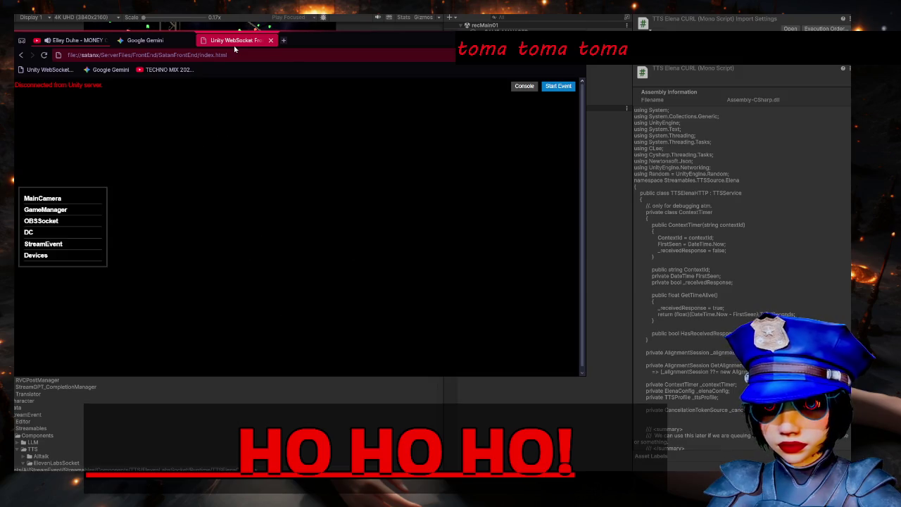
- Start the Answering Chat Questions stream event with one guest ticked, then return to Unity
{"action": "left_click", "coordinate": [554, 88]}
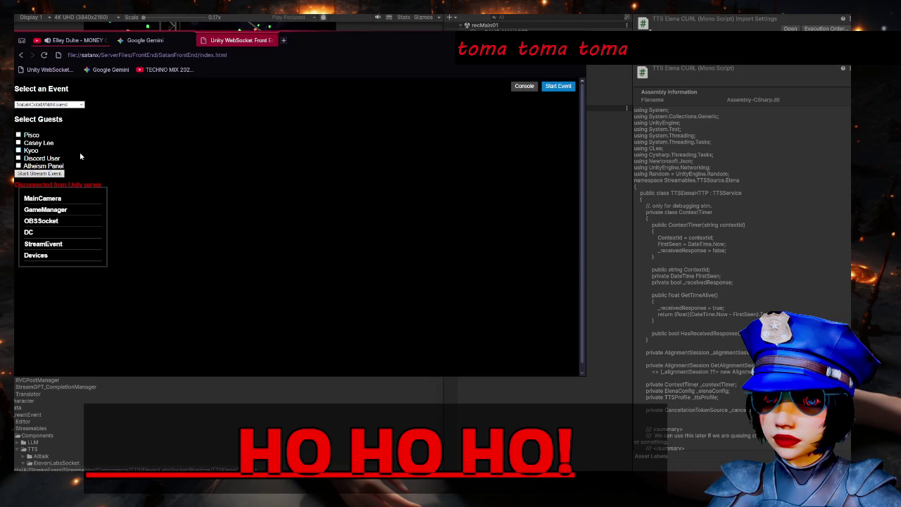
{"action": "left_click", "coordinate": [51, 149]}
{"action": "left_click", "coordinate": [67, 105]}
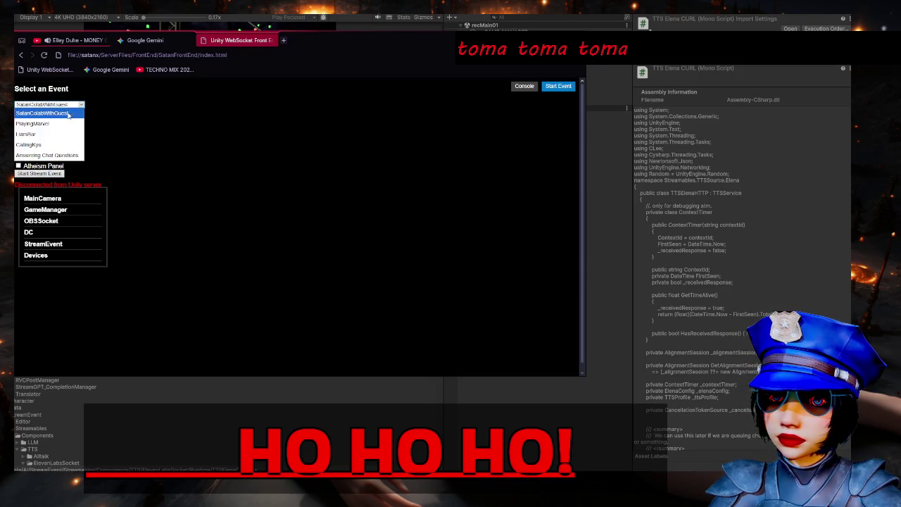
{"action": "left_click", "coordinate": [57, 152]}
{"action": "left_click", "coordinate": [56, 173]}
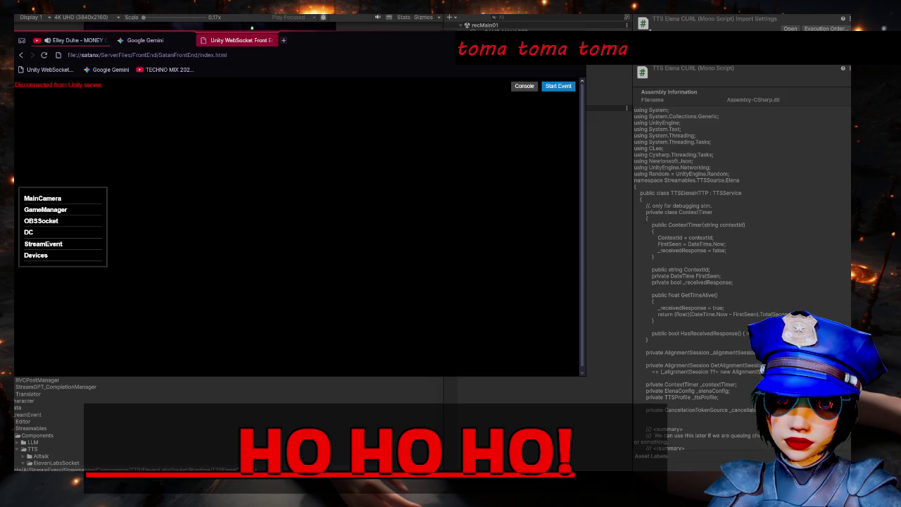
{"action": "left_click", "coordinate": [546, 36]}
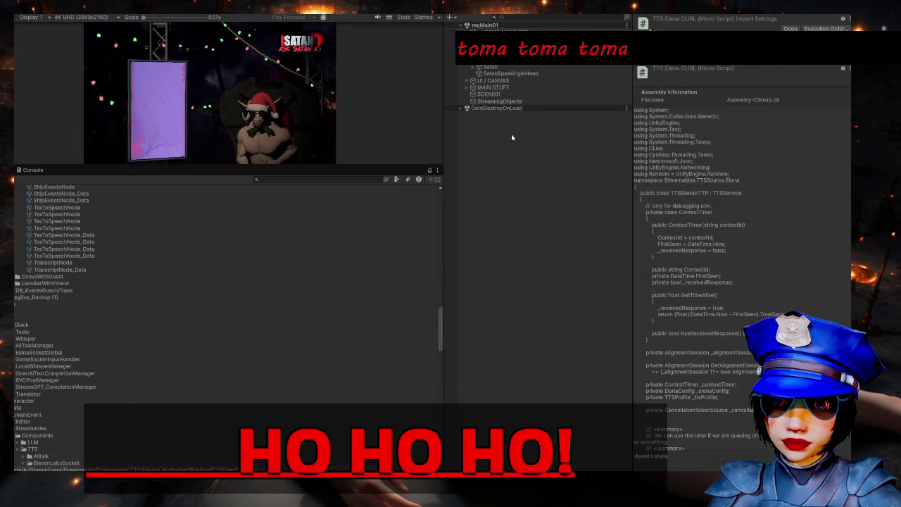
{"action": "key", "text": "alt+Tab"}
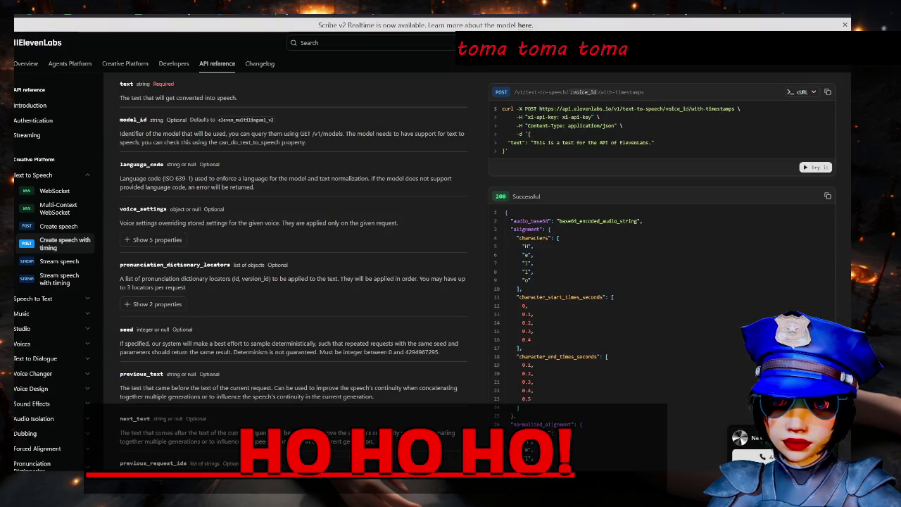
{"action": "key", "text": "alt+Tab"}
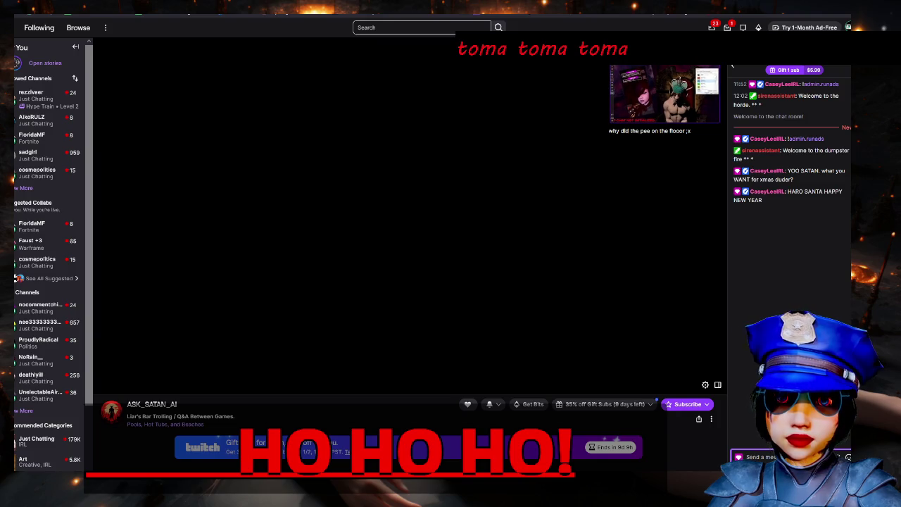
{"action": "key", "text": "alt+Tab"}
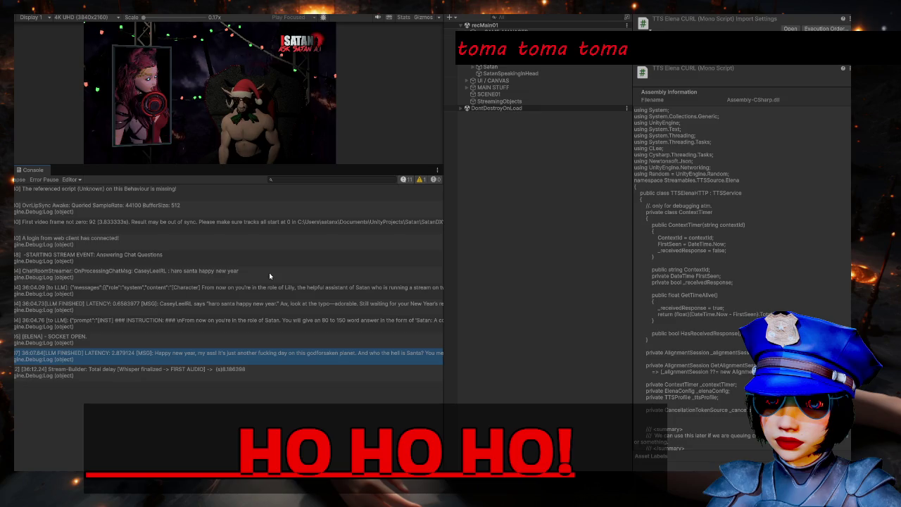
- Start the music video playing in its browser tab, then return to Unity
{"action": "key", "text": "alt+Tab"}
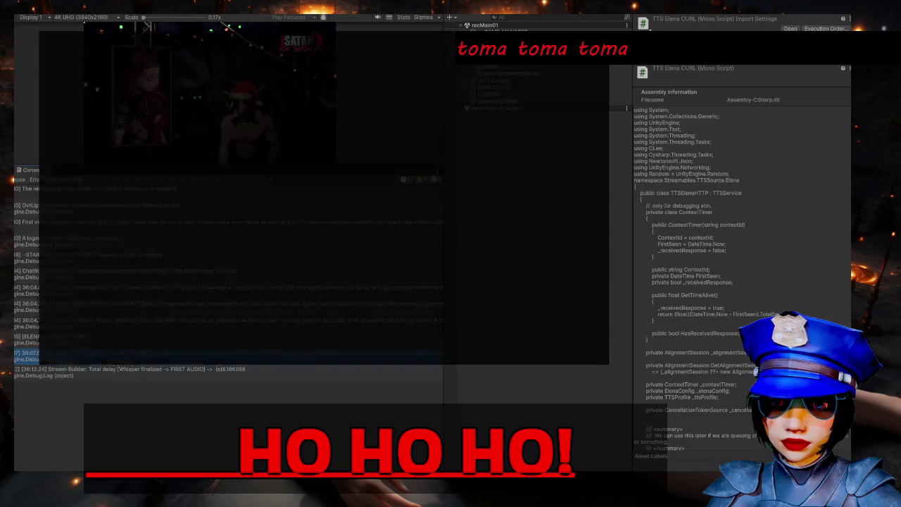
{"action": "left_click", "coordinate": [56, 41]}
{"action": "key", "text": "space"}
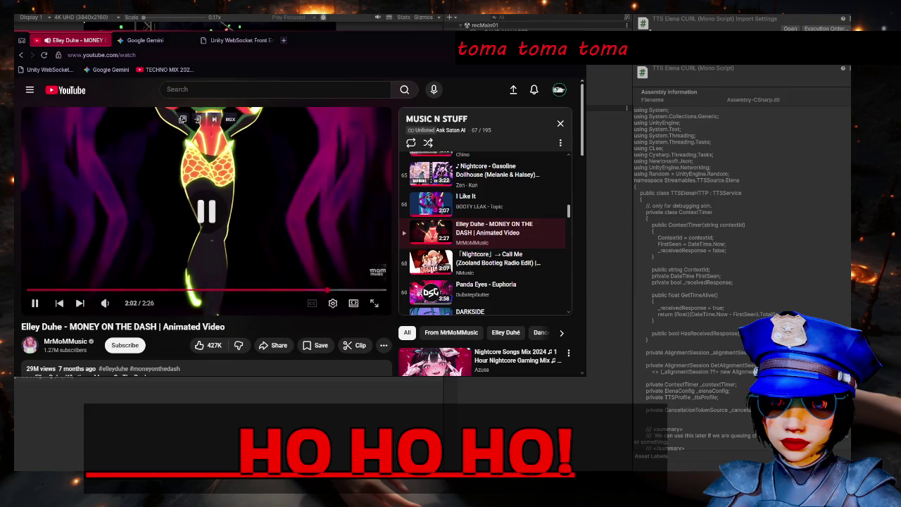
{"action": "key", "text": "alt+Tab"}
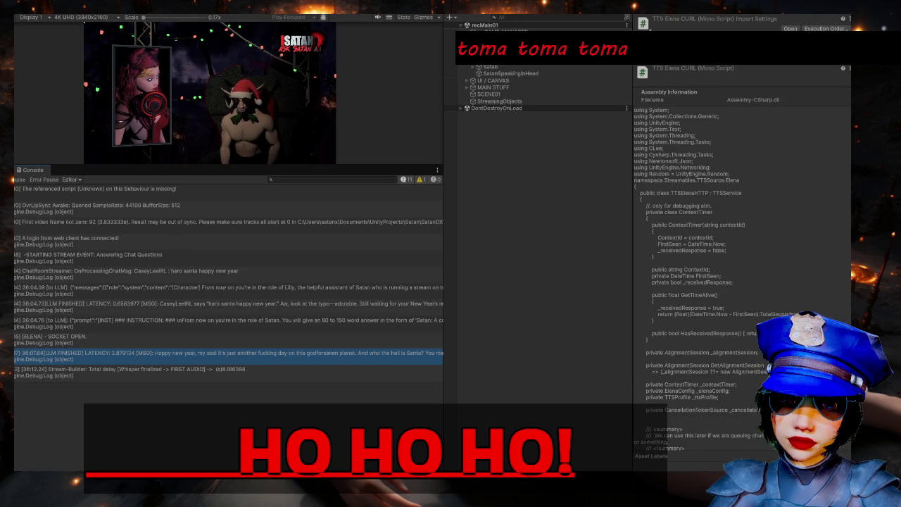
- Watch the event in the maximized Game view, restore the layout, then inspect and clear the Console log
{"action": "key", "text": "shift+space"}
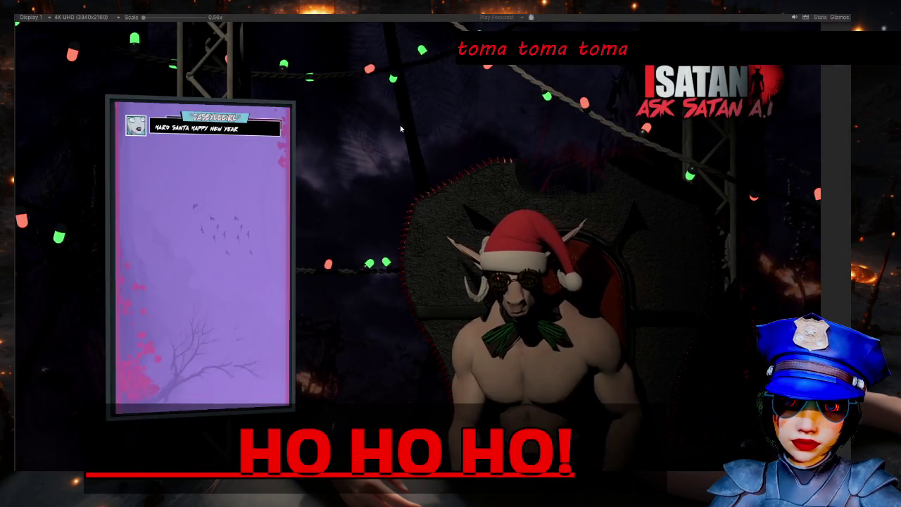
{"action": "key", "text": "shift+space"}
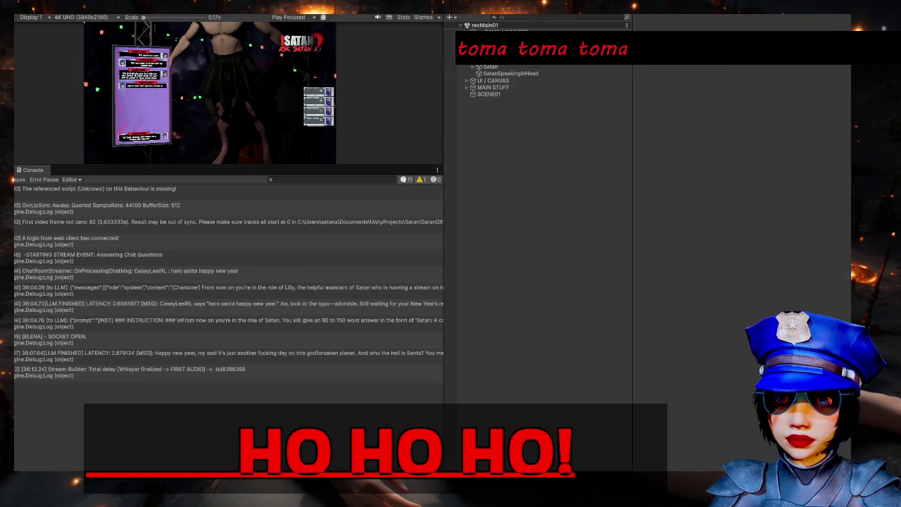
{"action": "scroll", "coordinate": [20, 255], "scroll_direction": "up", "scroll_amount": 1}
{"action": "left_click", "coordinate": [81, 200]}
{"action": "key", "text": "Down"}
{"action": "key", "text": "Down"}
{"action": "left_click", "coordinate": [6, 180]}
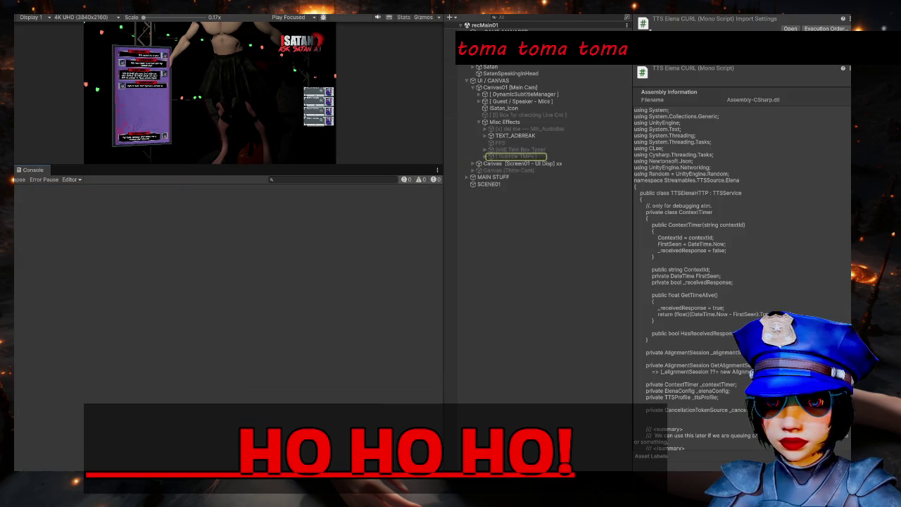
- Check the music video window, return to Unity, and bring up the Windows Start menu
{"action": "key", "text": "alt+Tab"}
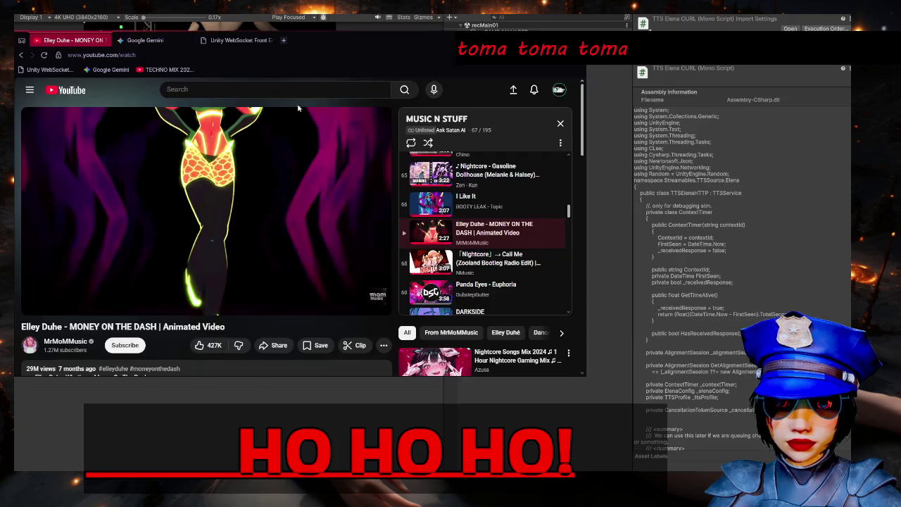
{"action": "key", "text": "alt+Tab"}
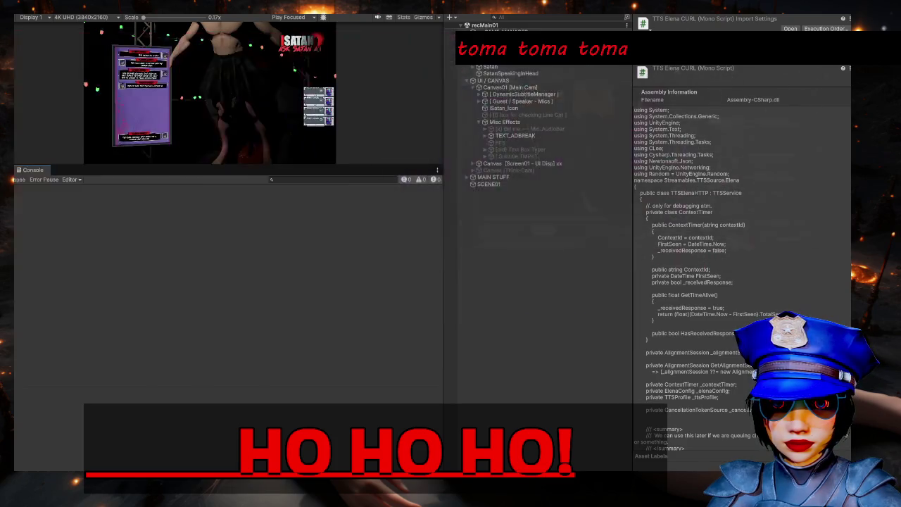
{"action": "key", "text": "super"}
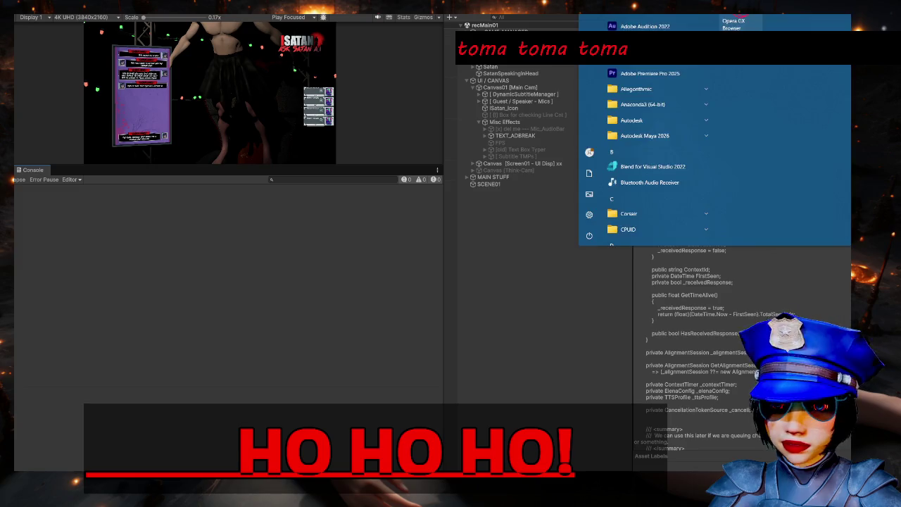
- Run ALL FILES .BAT from the Desktop folder, close its window after the 15-file copy, and minimize Explorer
{"action": "type", "text": "doc"}
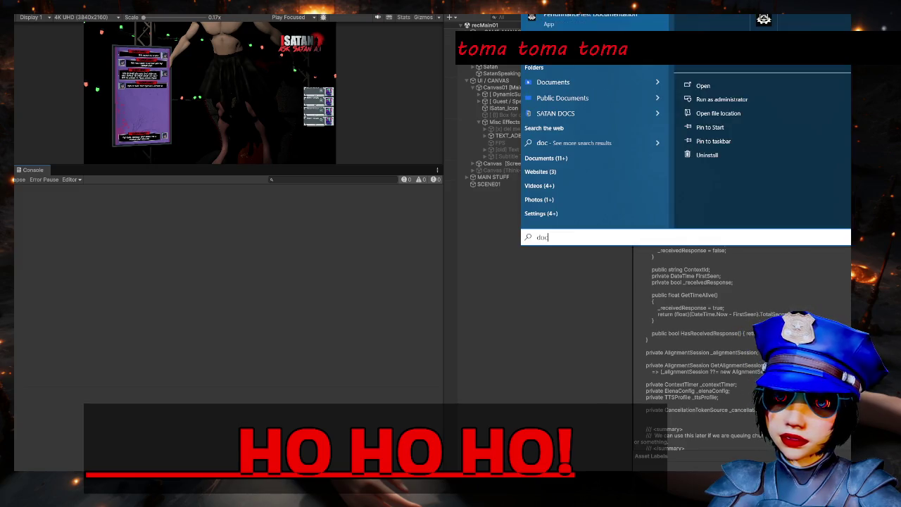
{"action": "key", "text": "Down"}
{"action": "key", "text": "Return"}
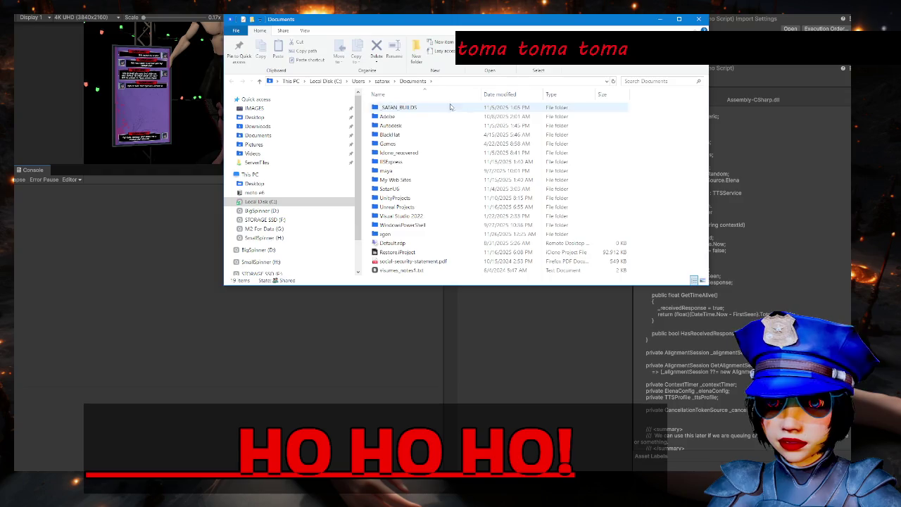
{"action": "left_click", "coordinate": [282, 117]}
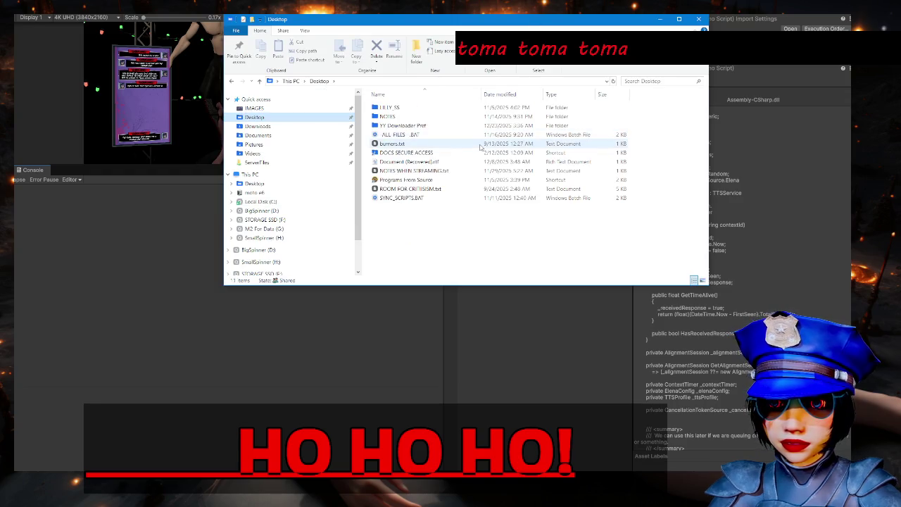
{"action": "double_click", "coordinate": [454, 136]}
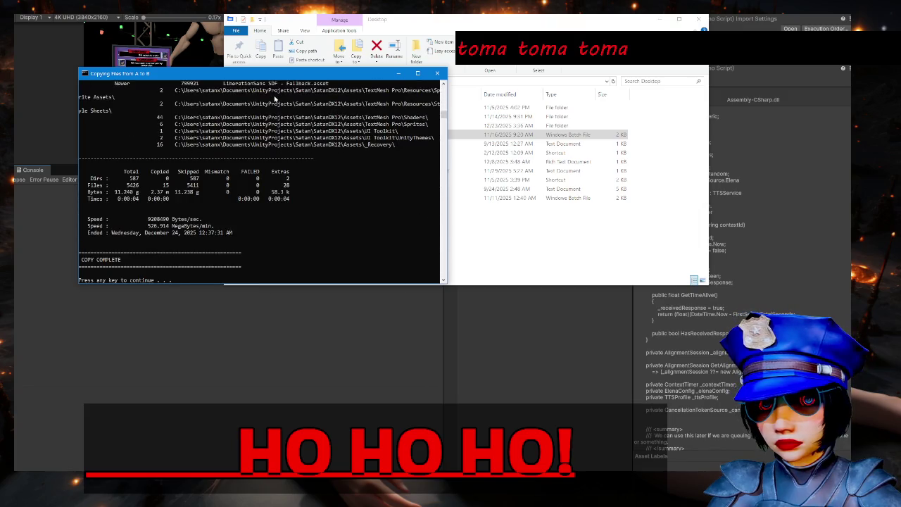
{"action": "key", "text": "Return"}
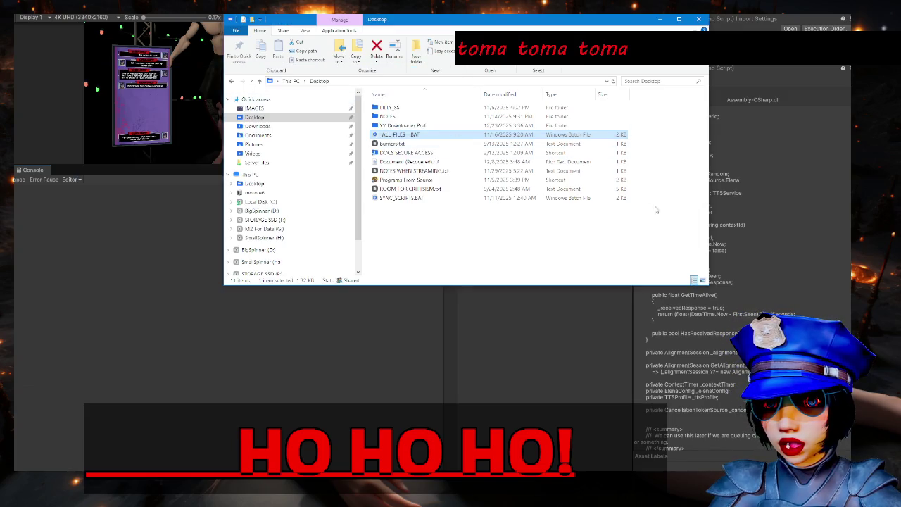
{"action": "left_click", "coordinate": [660, 22]}
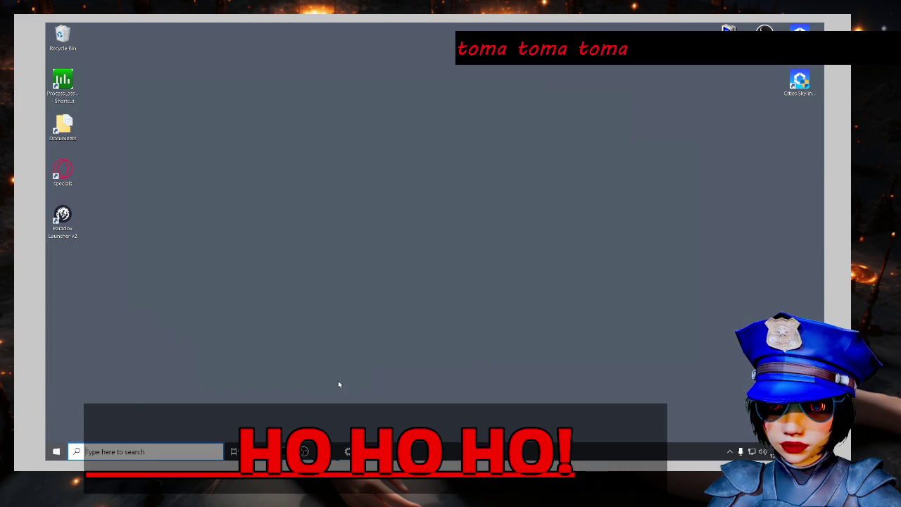
- Launch Unity Hub from Start search and dismiss the Unity 6.3 upgrade notice
{"action": "key", "text": "super"}
{"action": "type", "text": "uni"}
{"action": "key", "text": "Return"}
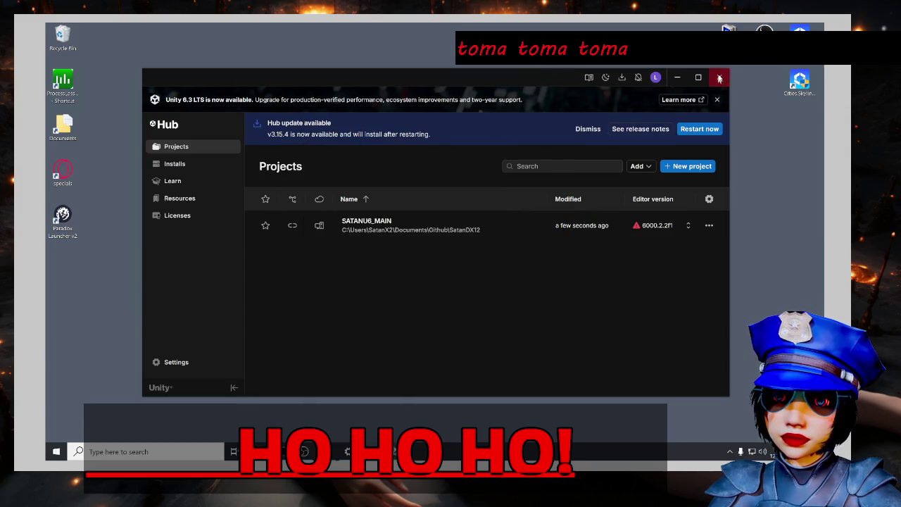
{"action": "left_click", "coordinate": [718, 99]}
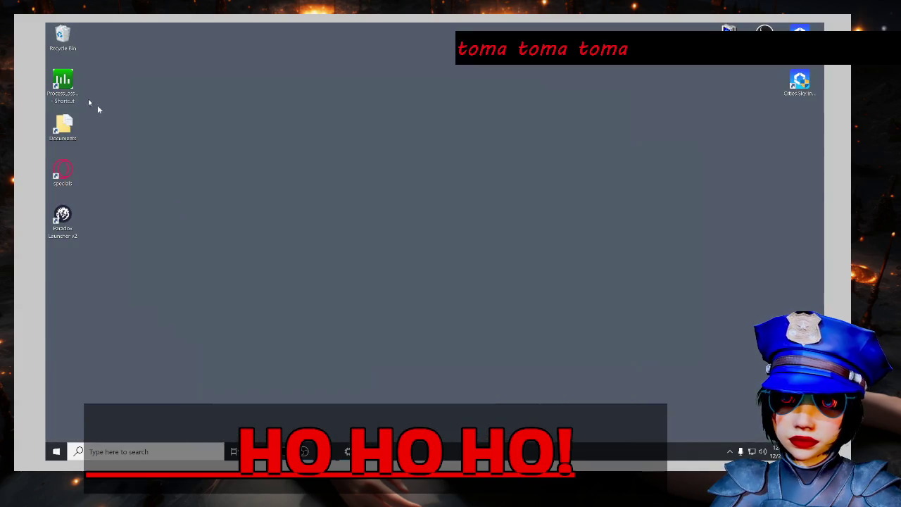
- Launch Process Lasso, allow the unverified app to run, and check the tray icons
{"action": "double_click", "coordinate": [63, 83]}
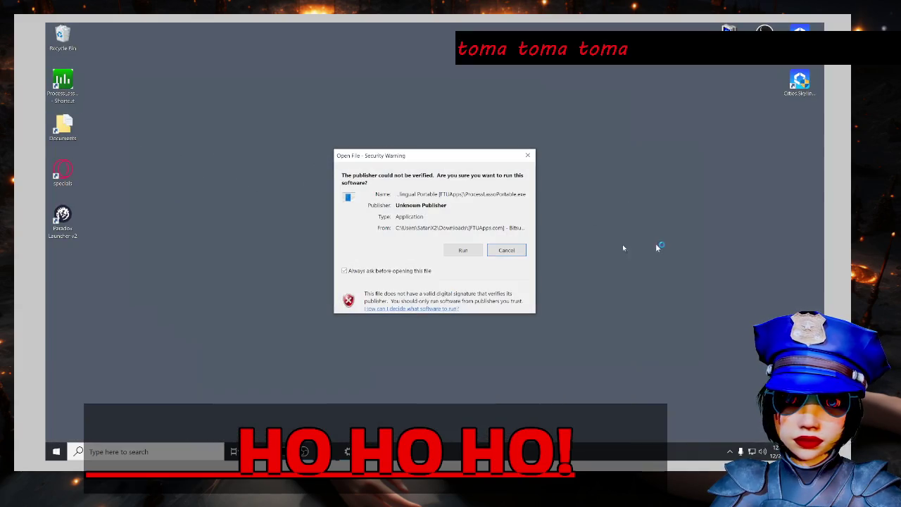
{"action": "left_click", "coordinate": [463, 250]}
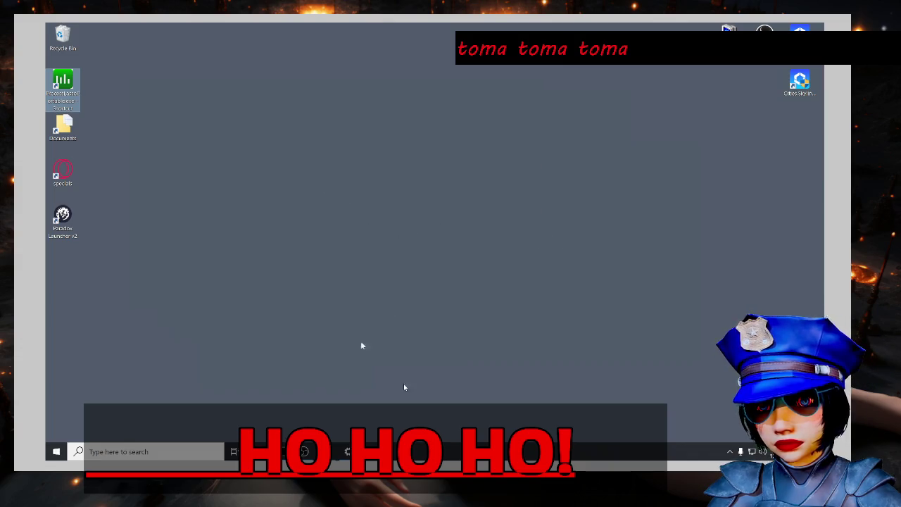
{"action": "left_click", "coordinate": [730, 451]}
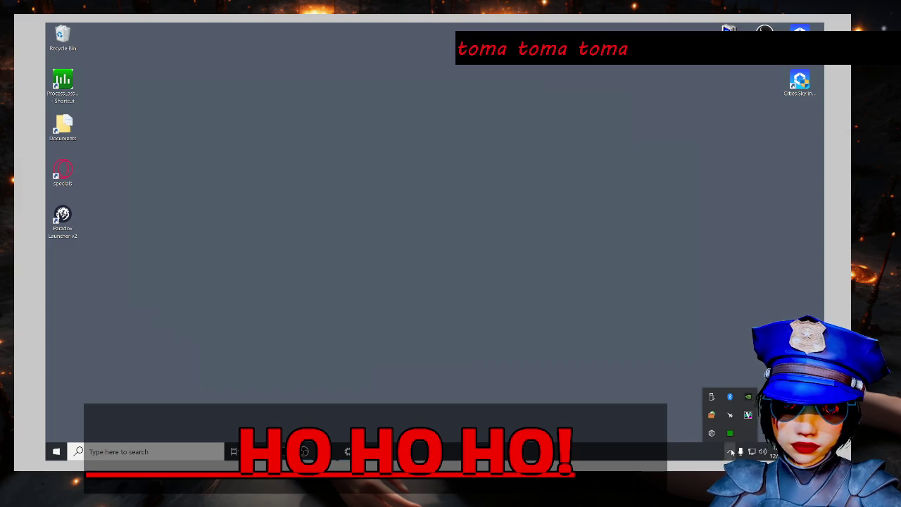
{"action": "left_click", "coordinate": [731, 452]}
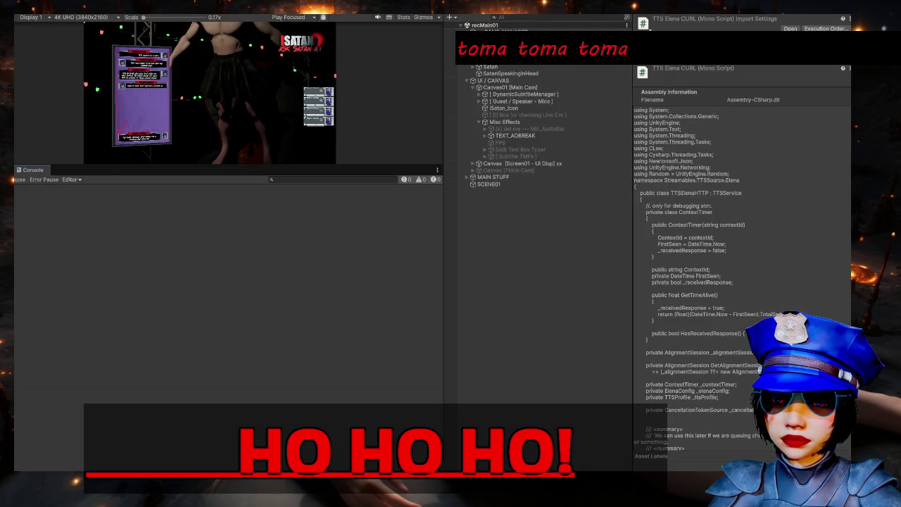
- Widen the Game and Console panels, narrow the Inspector, and make the Game view taller
{"action": "left_click", "coordinate": [32, 17]}
{"action": "left_click", "coordinate": [31, 22]}
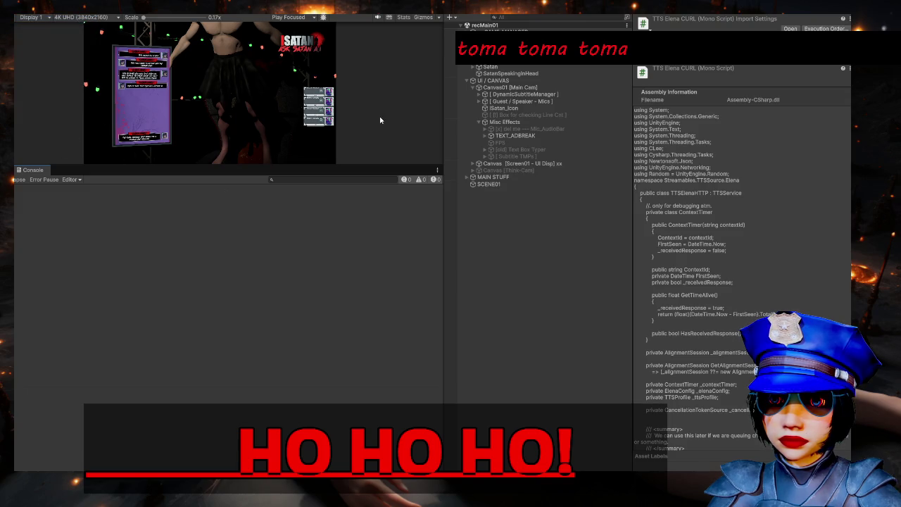
{"action": "left_click_drag", "start_coordinate": [443, 116], "coordinate": [498, 116]}
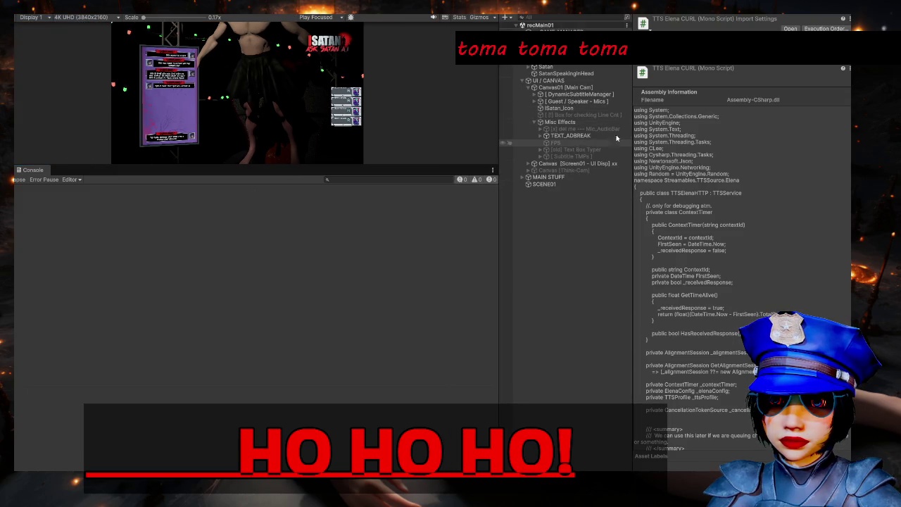
{"action": "left_click_drag", "start_coordinate": [632, 125], "coordinate": [735, 118]}
{"action": "left_click_drag", "start_coordinate": [499, 144], "coordinate": [590, 143]}
{"action": "mouse_move", "coordinate": [397, 164]}
{"action": "left_mouse_down"}
{"action": "mouse_move", "coordinate": [386, 257]}
{"action": "mouse_move", "coordinate": [391, 334]}
{"action": "left_mouse_up"}
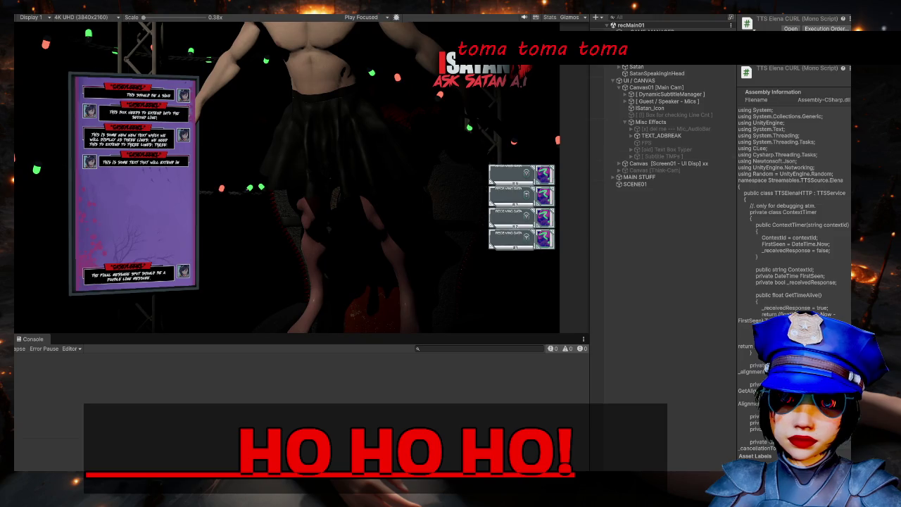
- Dismiss the Game view display menu, switch to Rider, and show the Windows desktop
{"action": "left_click", "coordinate": [31, 17]}
{"action": "key", "text": "Escape"}
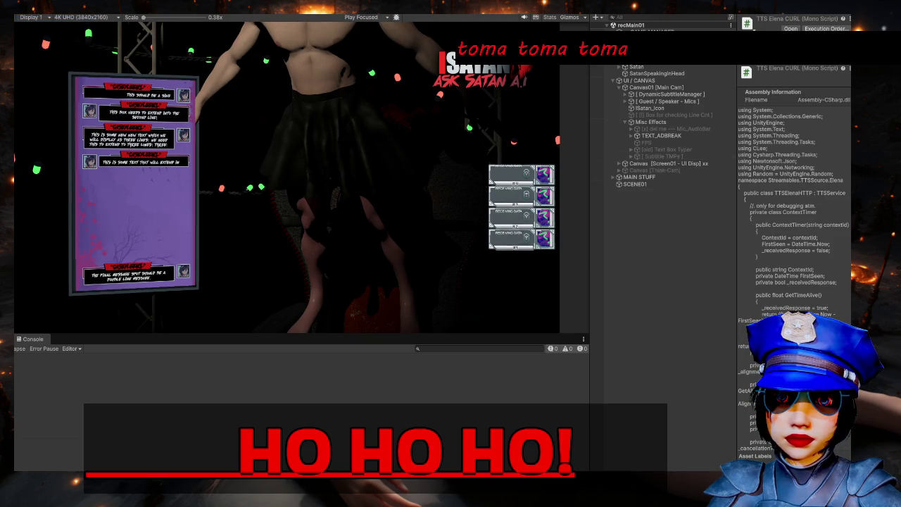
{"action": "key", "text": "alt+Tab"}
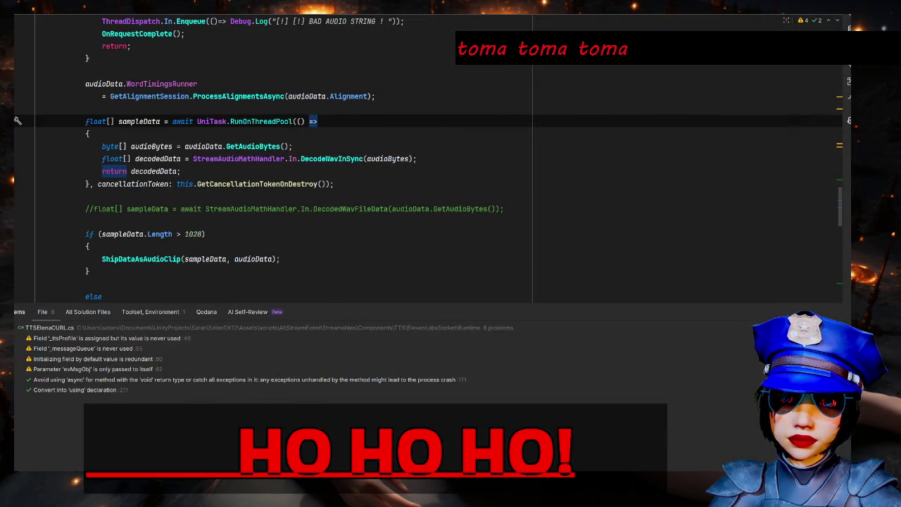
{"action": "key", "text": "super+d"}
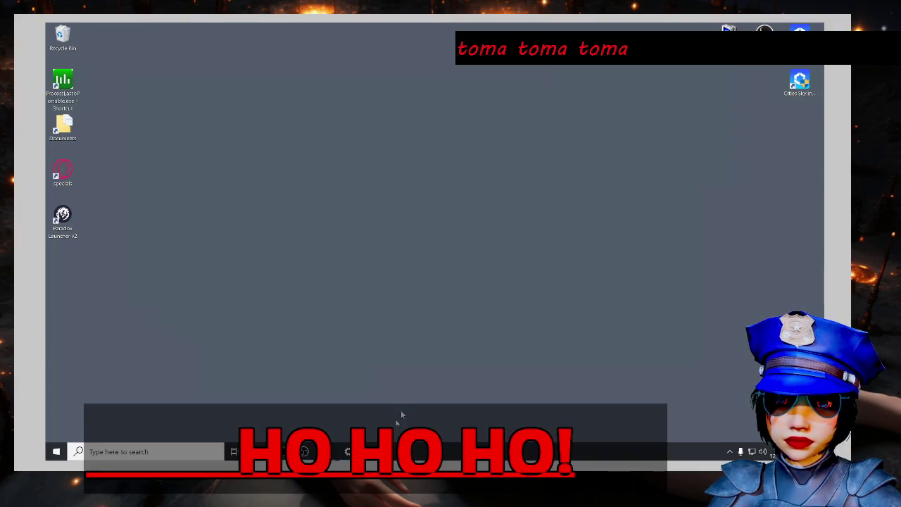
- Return to Unity, clear the old Console warnings, and expand the UI / CANVAS hierarchy group
{"action": "key", "text": "alt+Tab"}
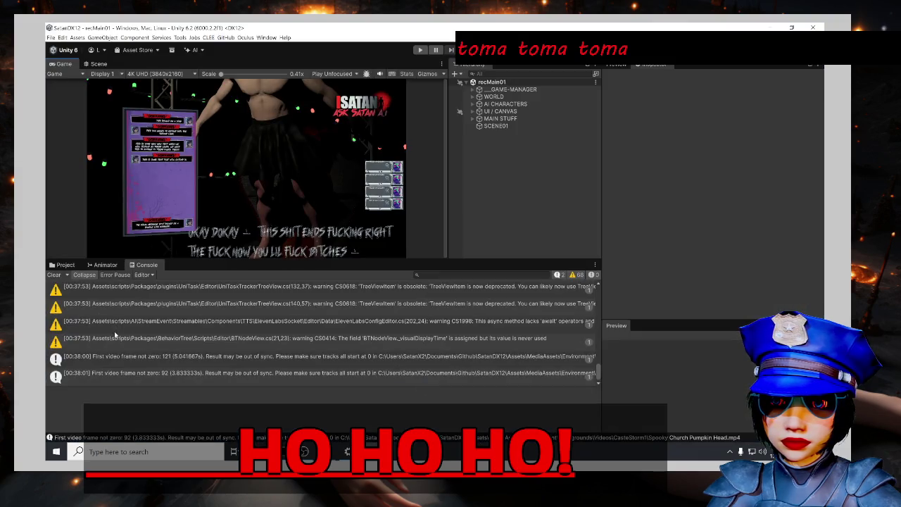
{"action": "scroll", "coordinate": [131, 353], "scroll_direction": "up", "scroll_amount": 3}
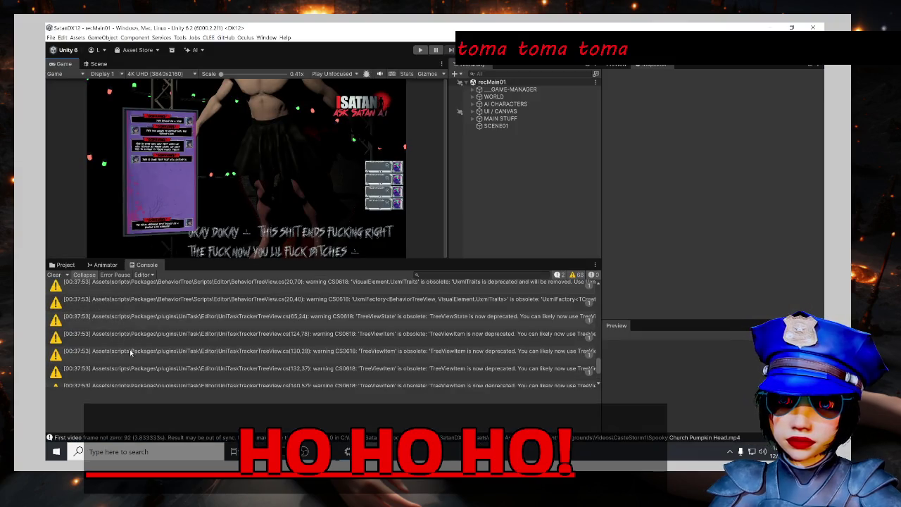
{"action": "left_click", "coordinate": [53, 274]}
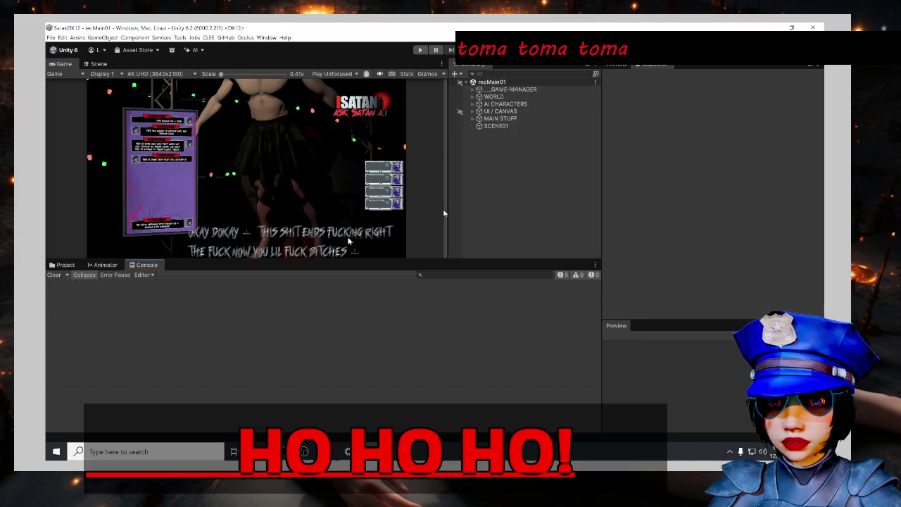
{"action": "left_click", "coordinate": [472, 111]}
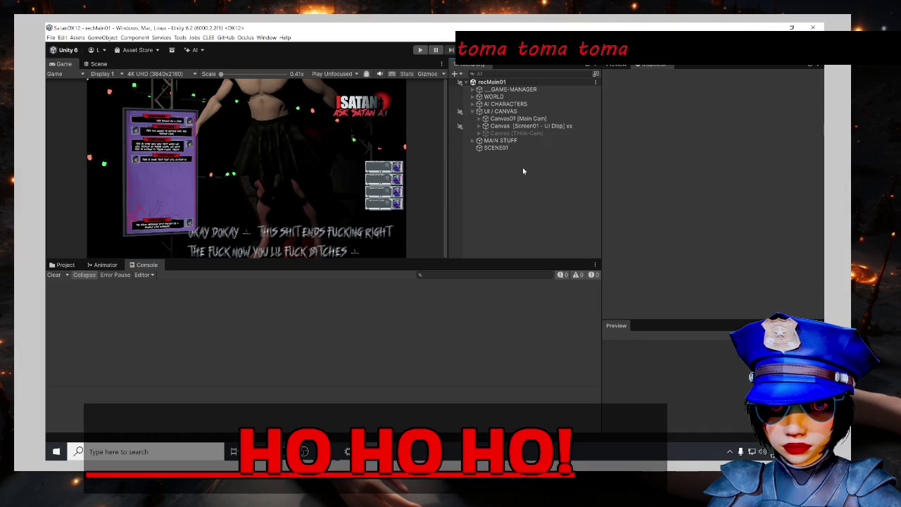
- Expand Canvas01, DynamicSubtitleManager and SUBTITLE CONTAINER, then select WORD OBJECT
{"action": "left_click", "coordinate": [479, 119]}
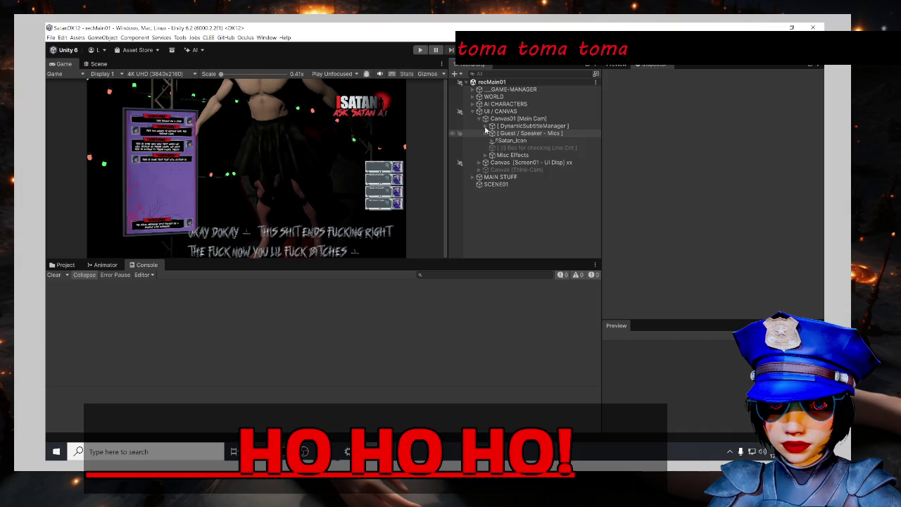
{"action": "left_click", "coordinate": [485, 133]}
{"action": "left_click", "coordinate": [486, 126]}
{"action": "left_click", "coordinate": [492, 134]}
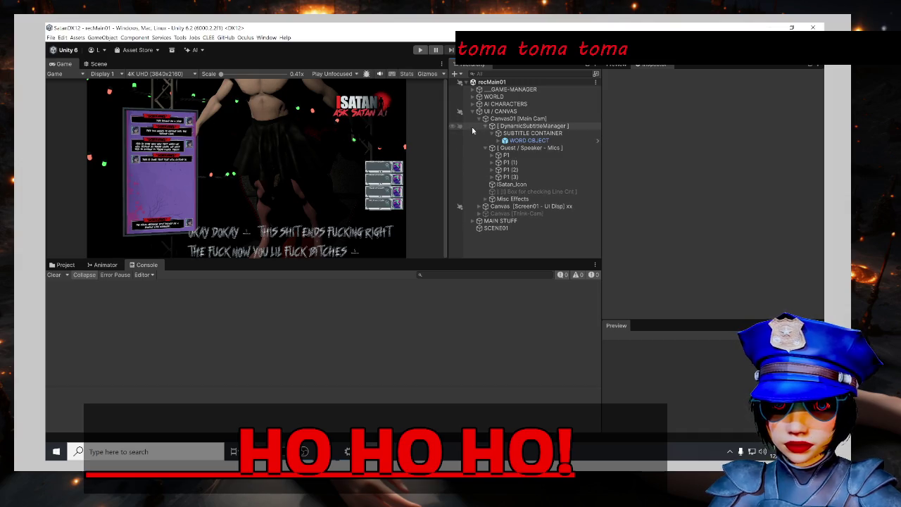
{"action": "left_click", "coordinate": [528, 140]}
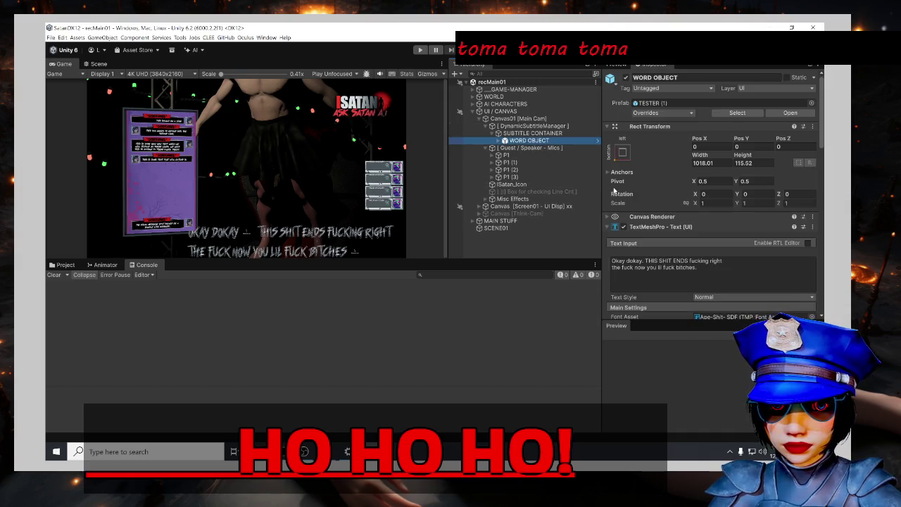
- Review WORD OBJECT's TextMeshPro settings and run the scene to test the subtitles
{"action": "scroll", "coordinate": [688, 221], "scroll_direction": "down", "scroll_amount": 5}
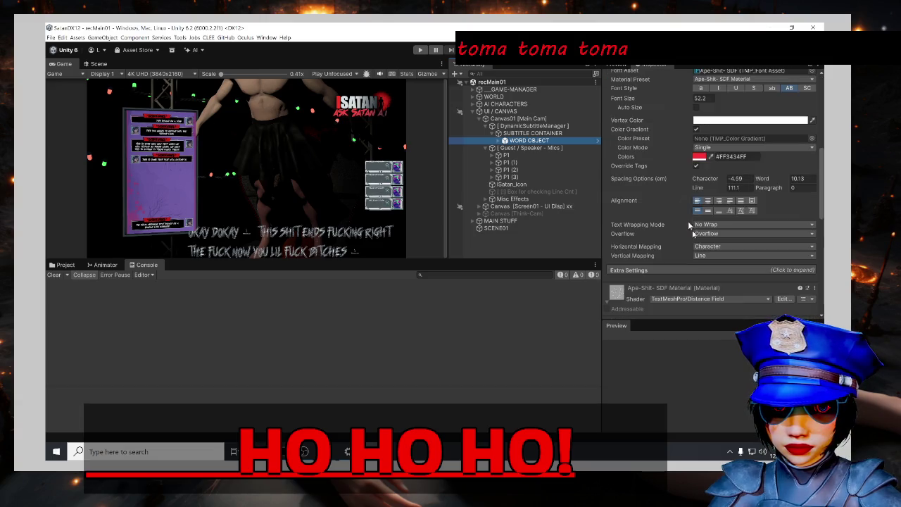
{"action": "scroll", "coordinate": [669, 227], "scroll_direction": "up", "scroll_amount": 5}
{"action": "left_click", "coordinate": [421, 50]}
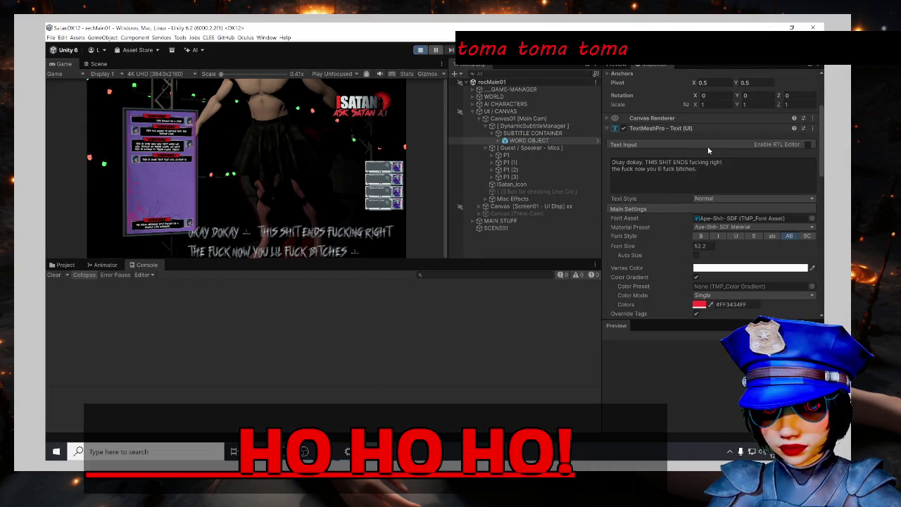
{"action": "scroll", "coordinate": [709, 149], "scroll_direction": "up", "scroll_amount": 2}
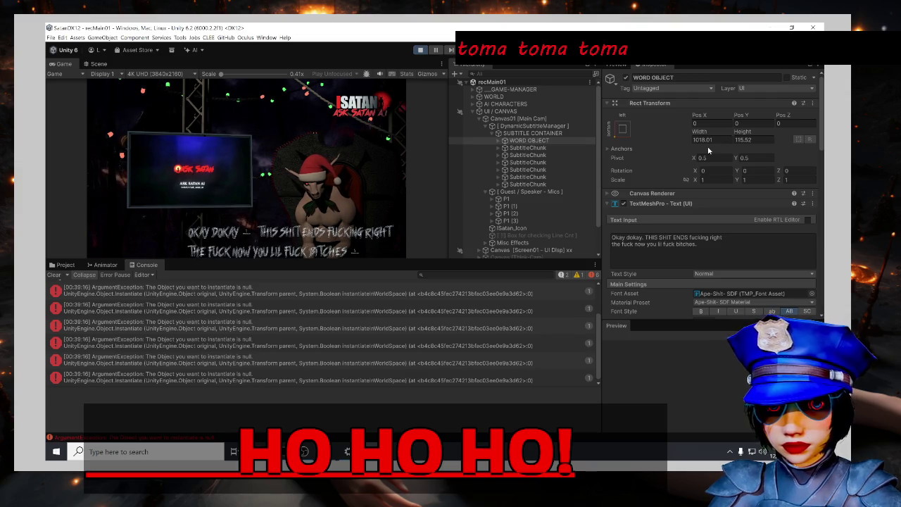
- Read the first ArgumentException's stack trace, reselect WORD OBJECT, and show the subtitles asset folder
{"action": "scroll", "coordinate": [290, 348], "scroll_direction": "up", "scroll_amount": 2}
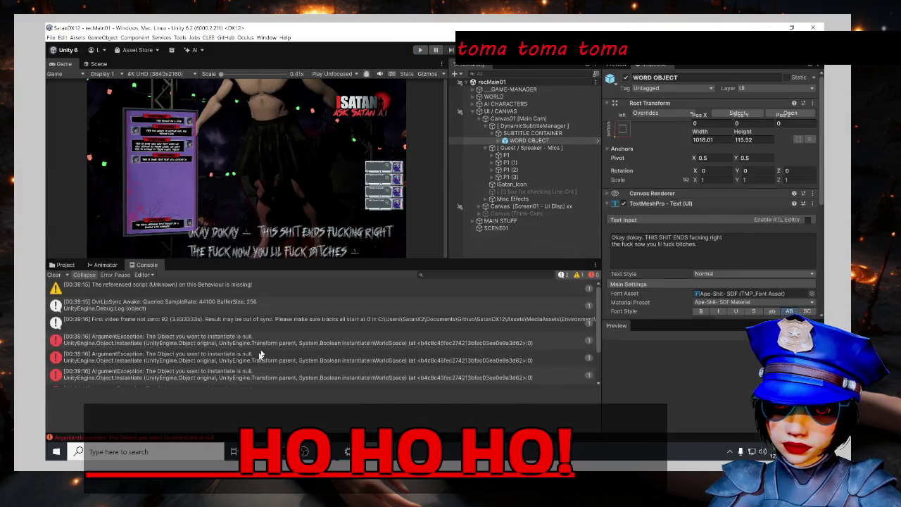
{"action": "left_click", "coordinate": [263, 345]}
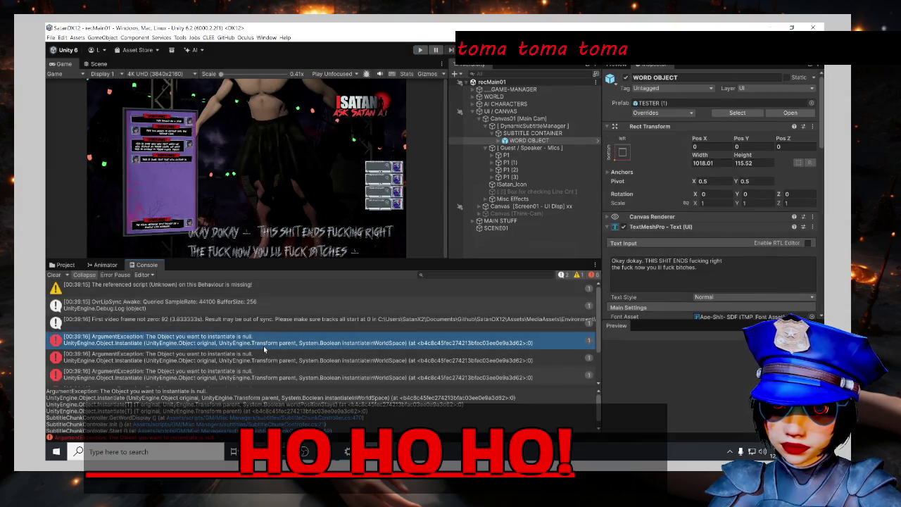
{"action": "scroll", "coordinate": [366, 405], "scroll_direction": "down", "scroll_amount": 1}
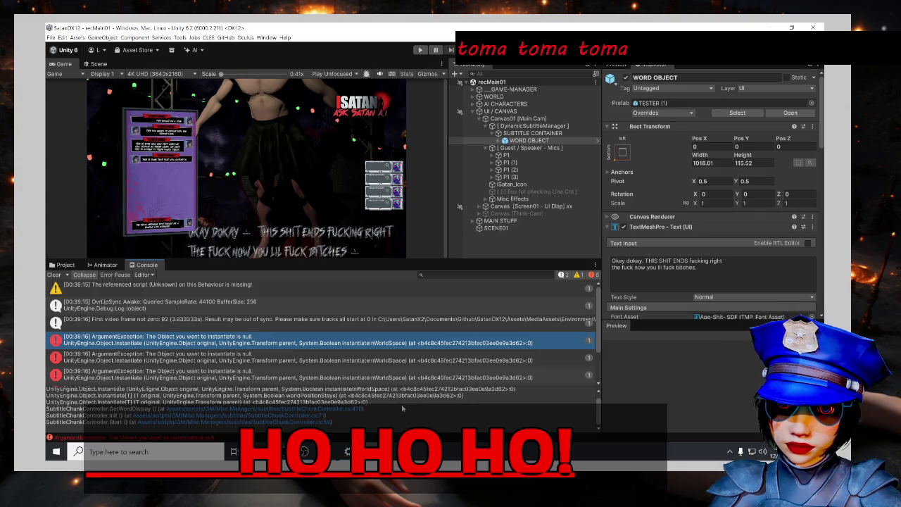
{"action": "left_click", "coordinate": [540, 132]}
{"action": "left_click", "coordinate": [548, 140]}
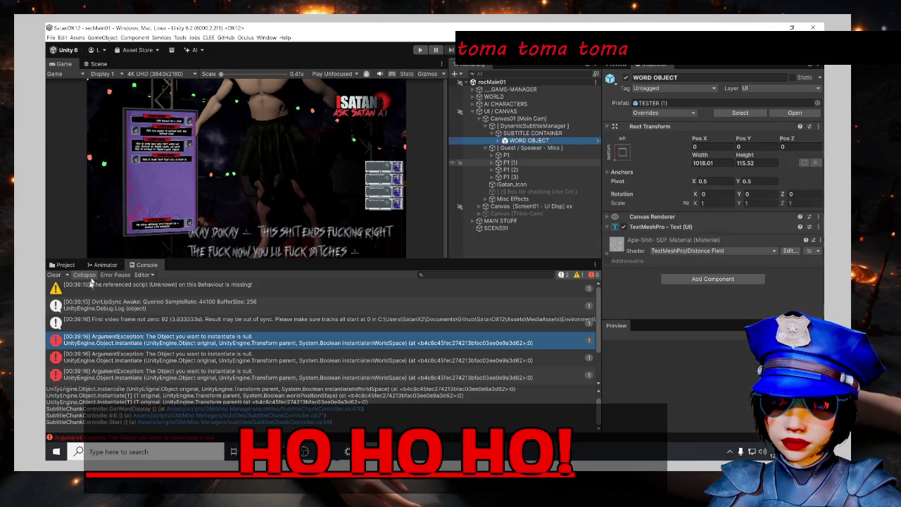
{"action": "left_click", "coordinate": [66, 264]}
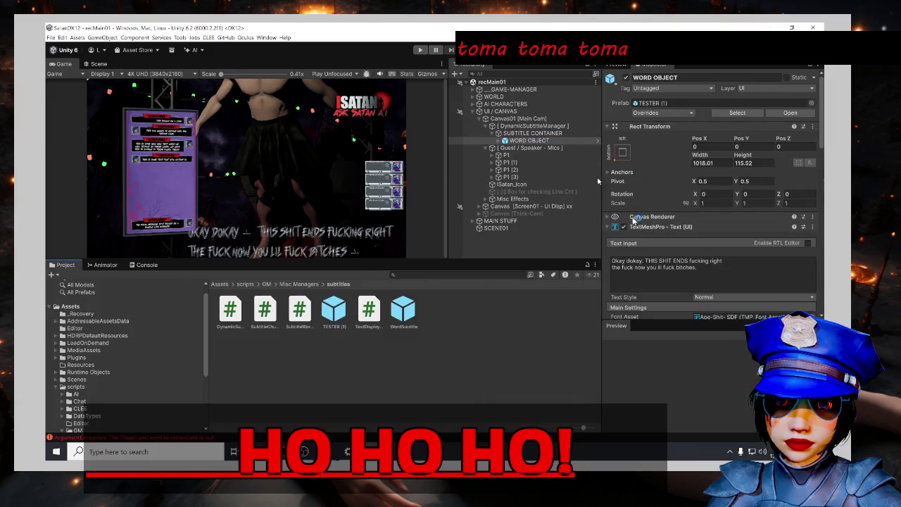
- Drag the WordSubtitle prefab into DynamicSubtitleManager's Word Prefab field and clear the Console
{"action": "left_click", "coordinate": [541, 127]}
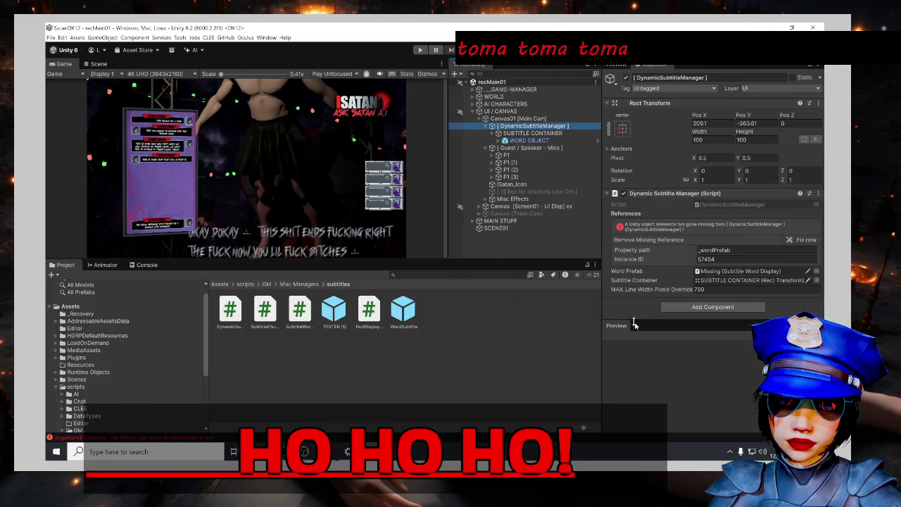
{"action": "left_click_drag", "start_coordinate": [404, 310], "coordinate": [734, 274]}
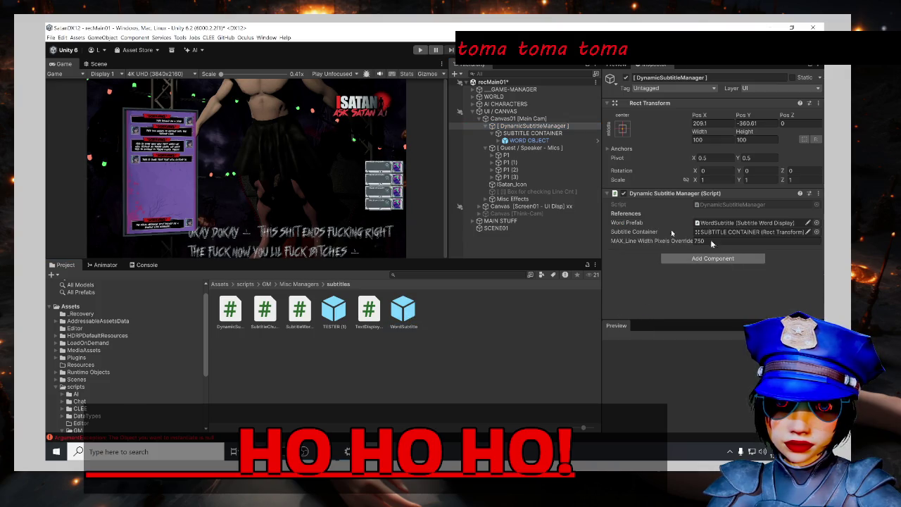
{"action": "left_click", "coordinate": [149, 265]}
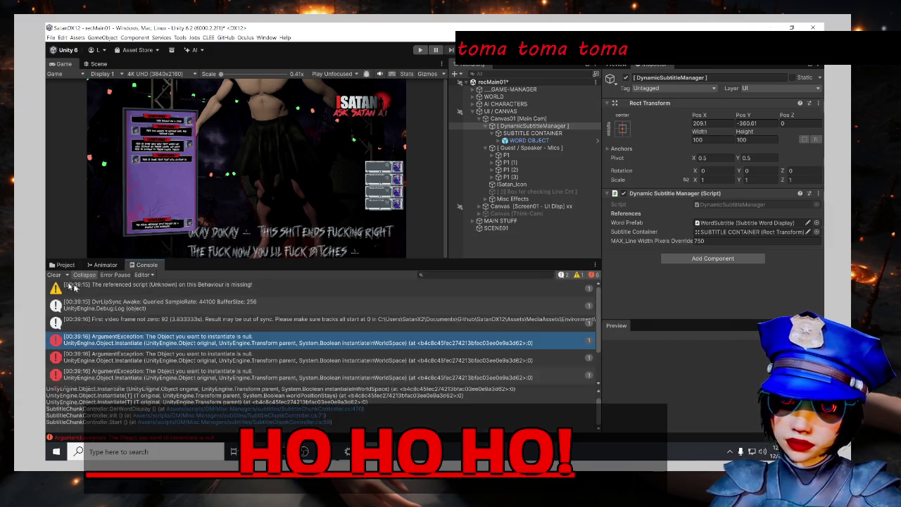
{"action": "left_click", "coordinate": [55, 274]}
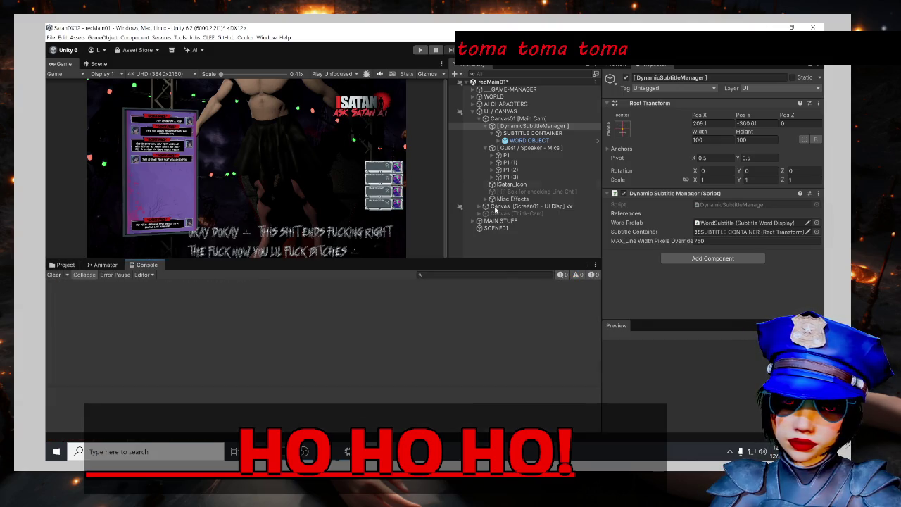
- Collapse Canvas01, save the scene via File > Save, and run it again
{"action": "left_click", "coordinate": [484, 119]}
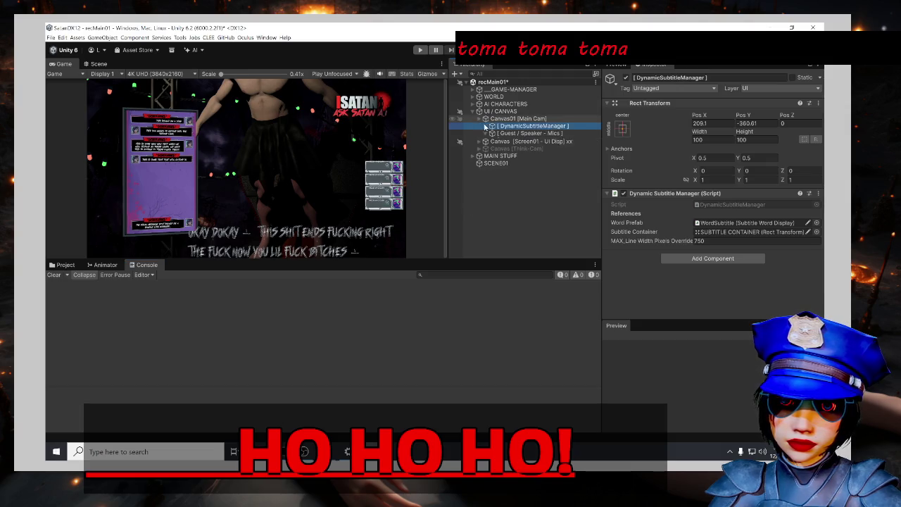
{"action": "left_click", "coordinate": [50, 38]}
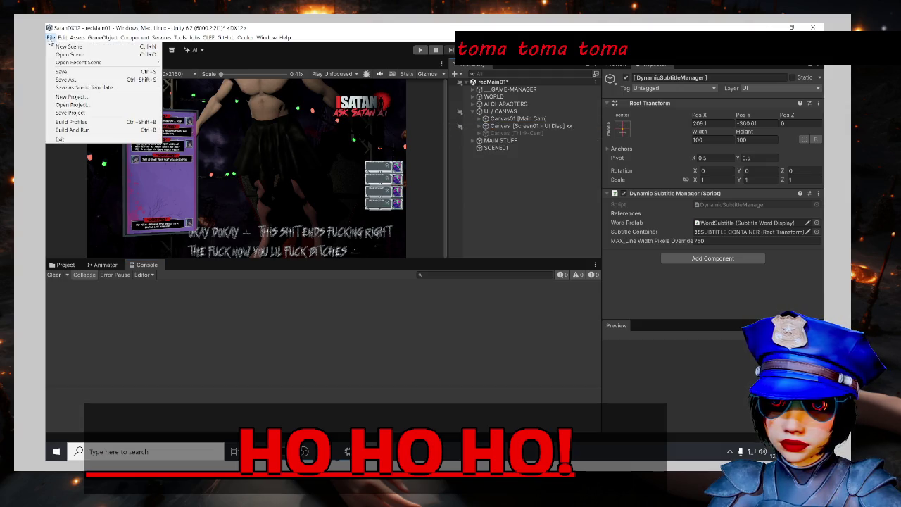
{"action": "left_click", "coordinate": [56, 77]}
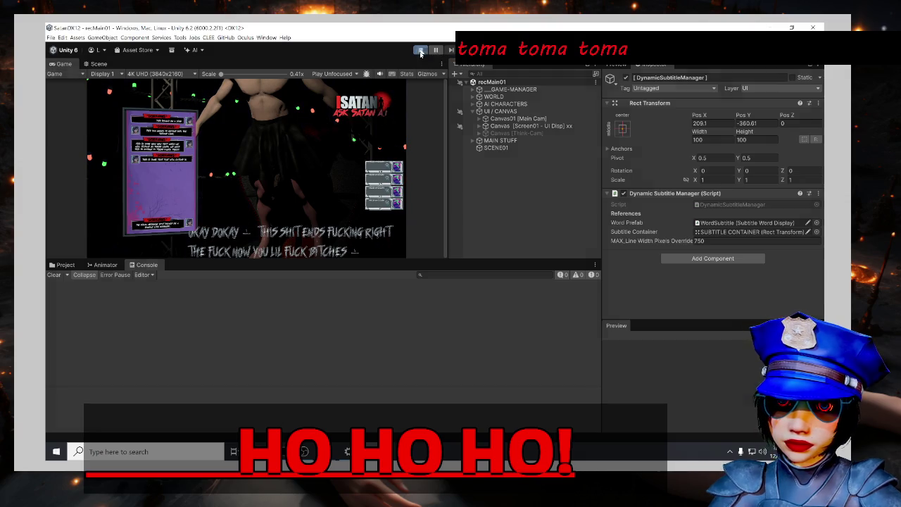
{"action": "left_click", "coordinate": [421, 51]}
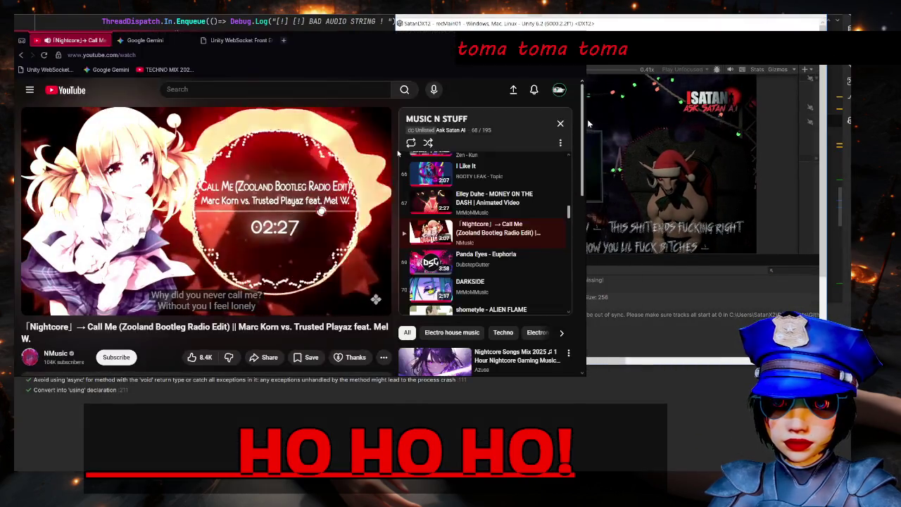
- Reload the front end and log in to 10.0.0.148.4649 with the username and password
{"action": "left_click", "coordinate": [254, 44]}
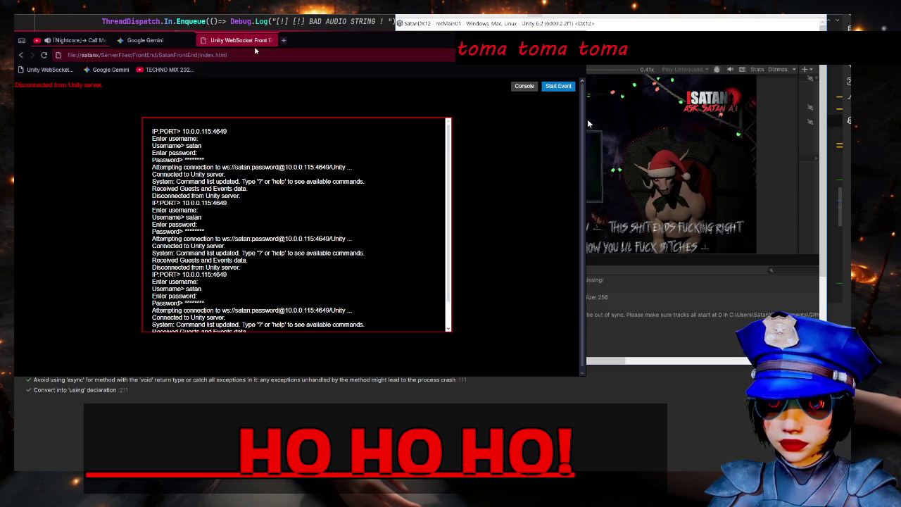
{"action": "left_click", "coordinate": [44, 55]}
{"action": "type", "text": "10.0.0."}
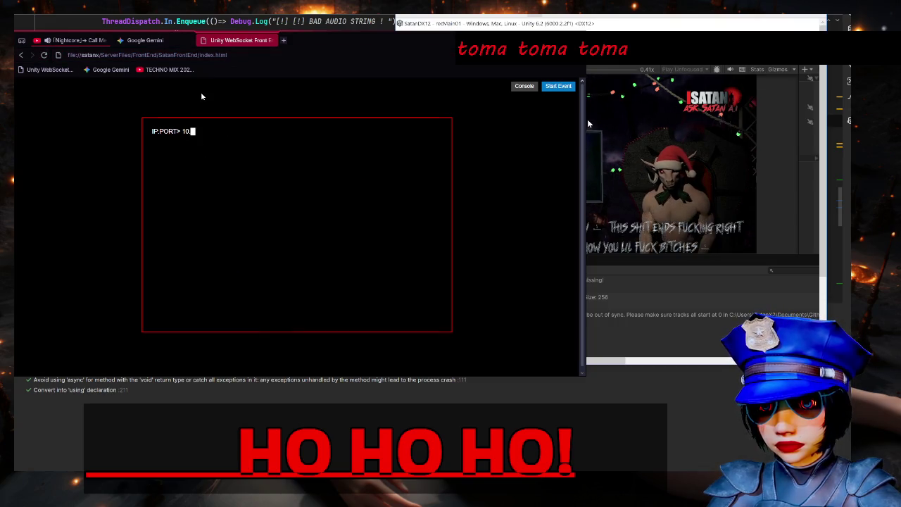
{"action": "type", "text": "148"}
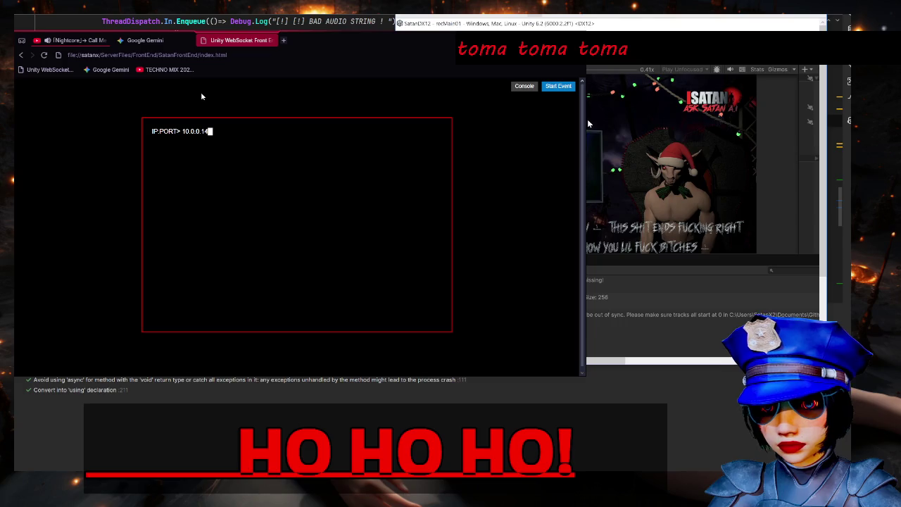
{"action": "type", "text": ".4649"}
{"action": "key", "text": "Return"}
{"action": "key", "text": "Return"}
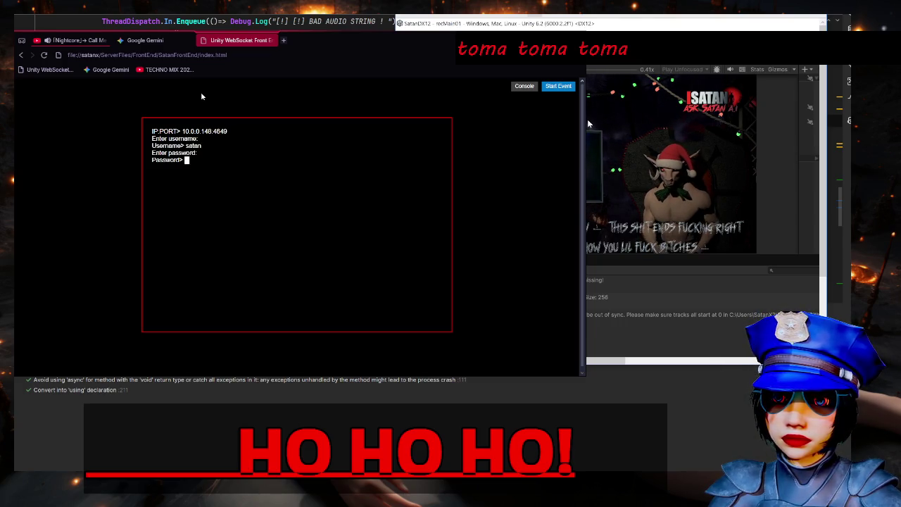
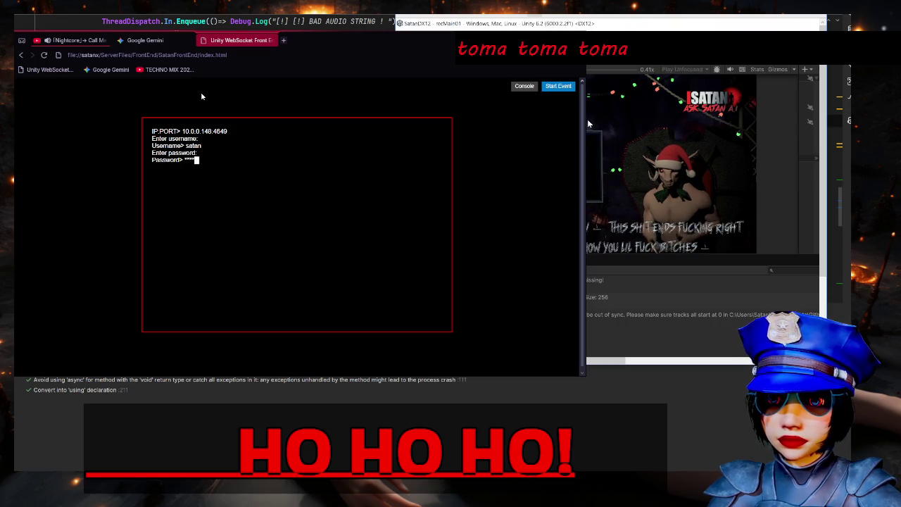
{"action": "key", "text": "Return"}
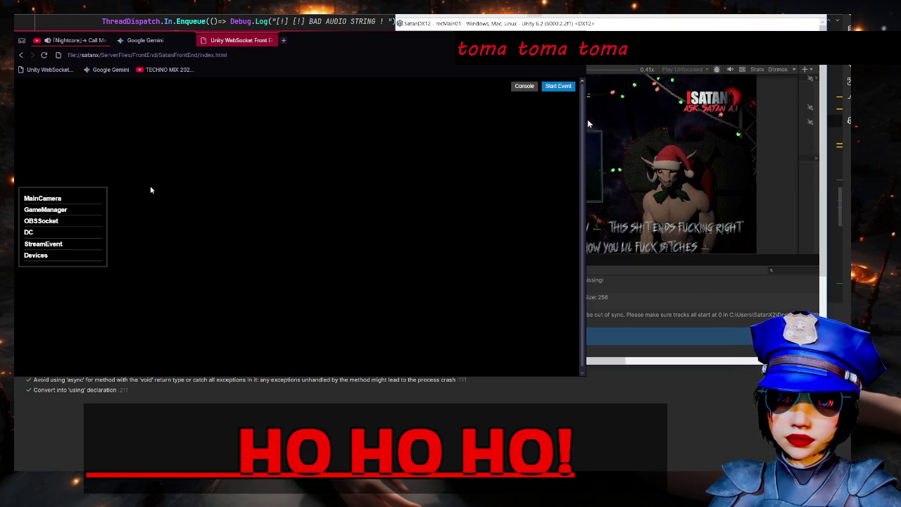
- Start the Answering Chat Questions stream event, then switch away from the page
{"action": "left_click", "coordinate": [558, 85]}
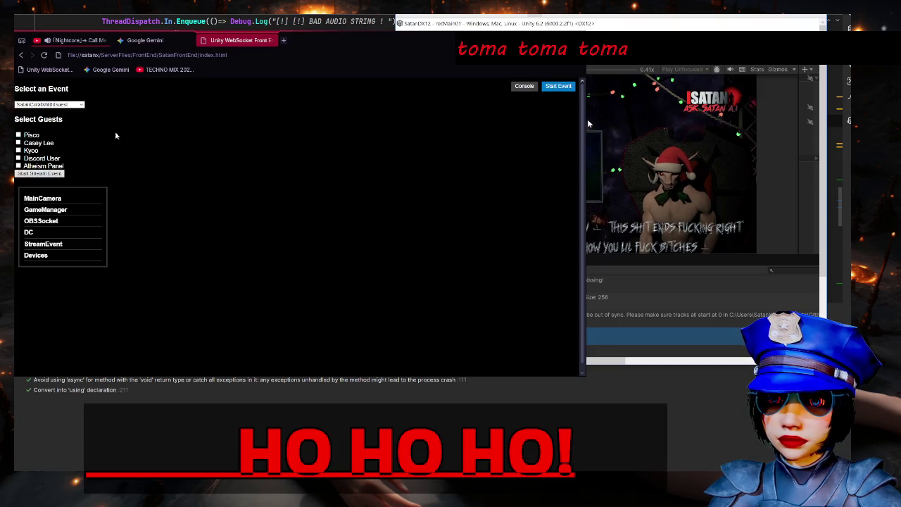
{"action": "left_click", "coordinate": [76, 105]}
{"action": "left_click", "coordinate": [46, 155]}
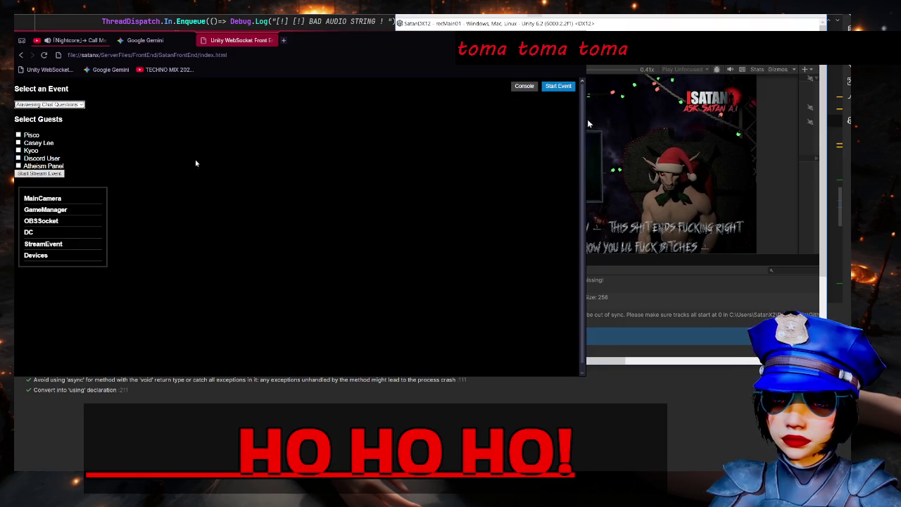
{"action": "left_click", "coordinate": [61, 173]}
{"action": "key", "text": "alt+Tab"}
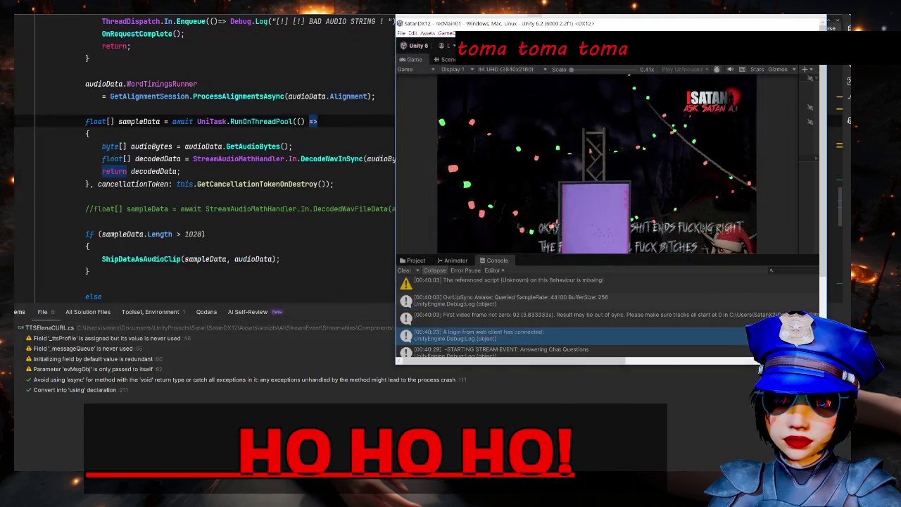
- Post 'HARO SANTA WHAT YOU GIVING ME FOR XMAS THIS YEAR?' in Twitch chat, then return to the editor
{"action": "key", "text": "alt+Tab"}
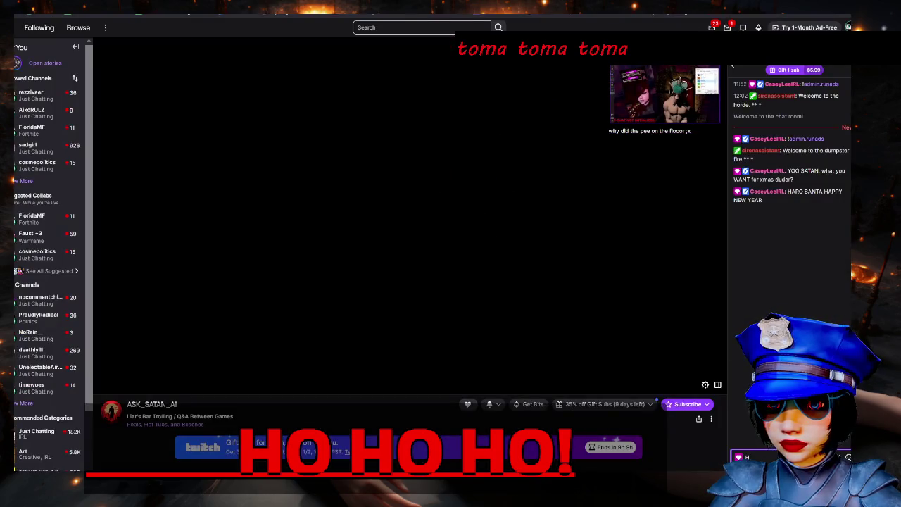
{"action": "type", "text": "O SA"}
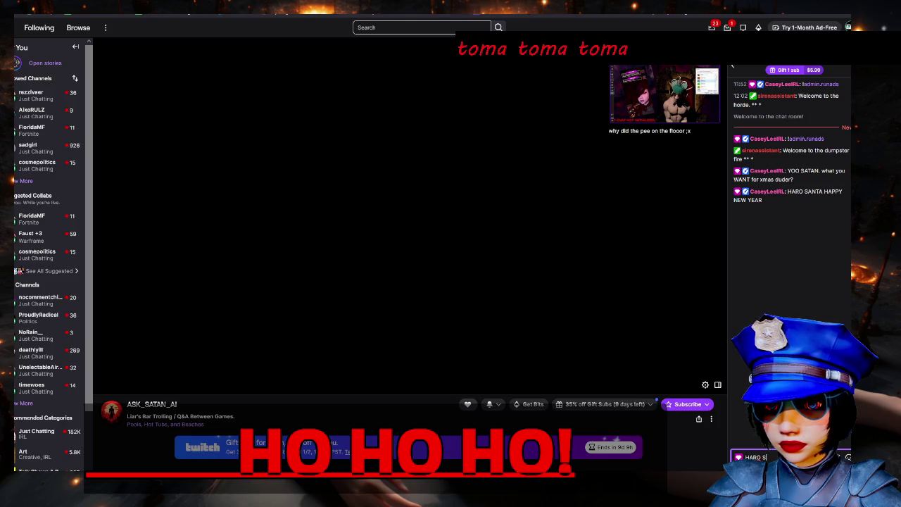
{"action": "key", "text": "BackSpace"}
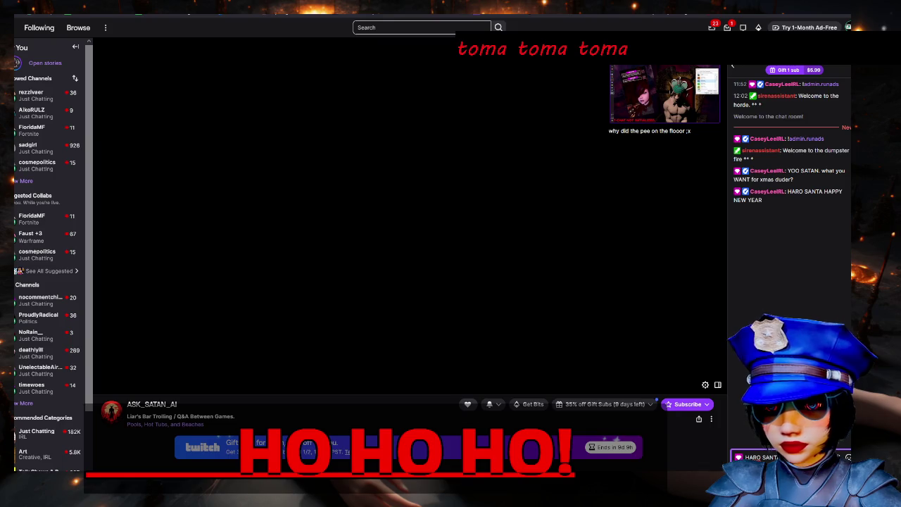
{"action": "type", "text": "ME FOR XMAS THIS YEAR?"}
{"action": "key", "text": "Return"}
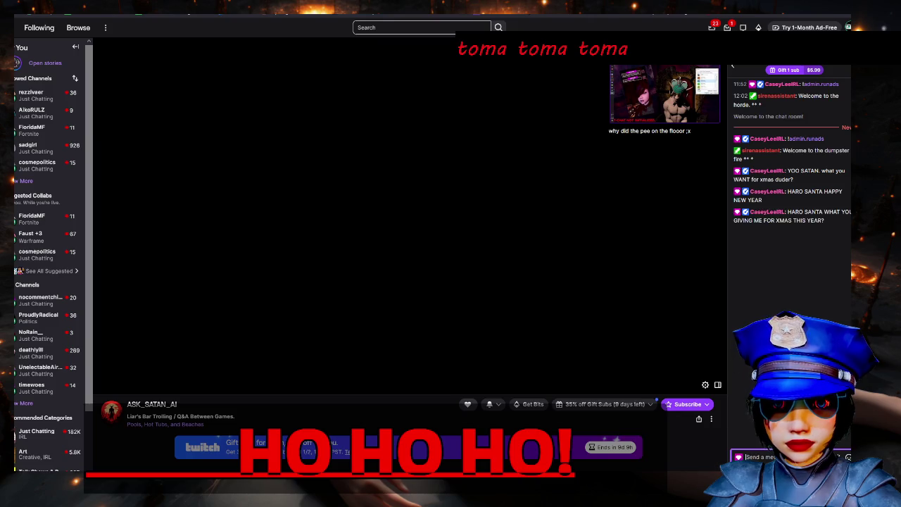
{"action": "key", "text": "alt+Tab"}
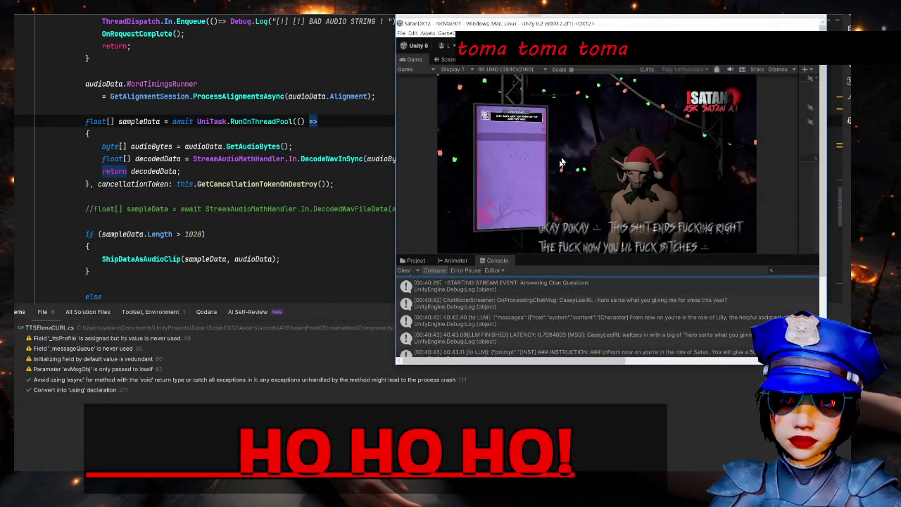
- Maximize Unity and read the latest LLM FINISHED reply and Stream-Builder Total delay logs
{"action": "key", "text": "super+Up"}
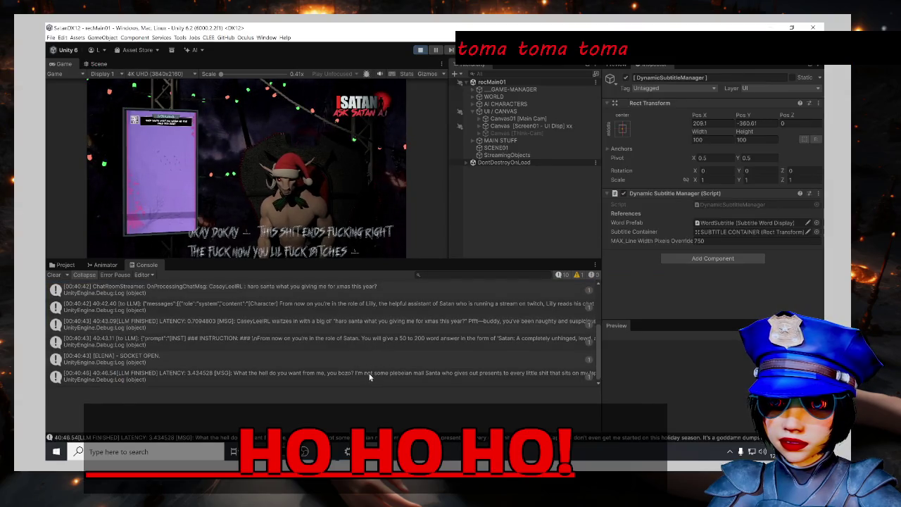
{"action": "left_click", "coordinate": [370, 374]}
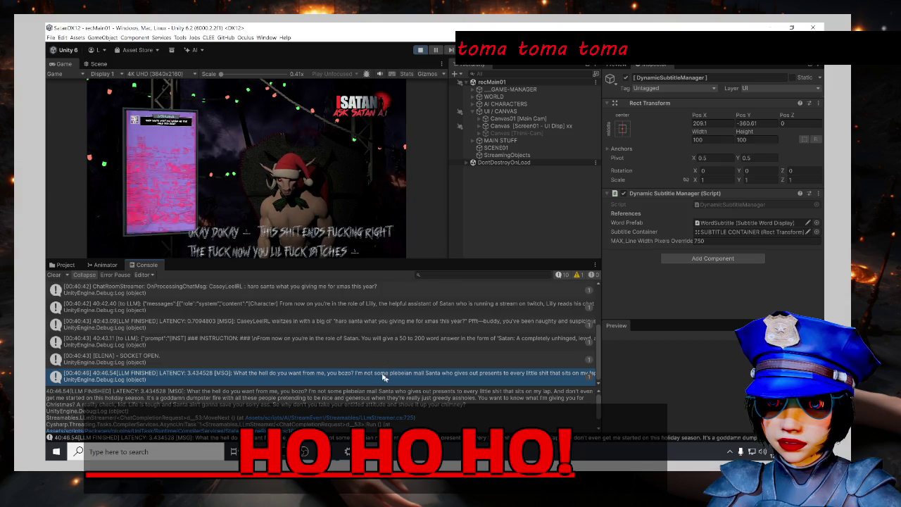
{"action": "left_click", "coordinate": [376, 374]}
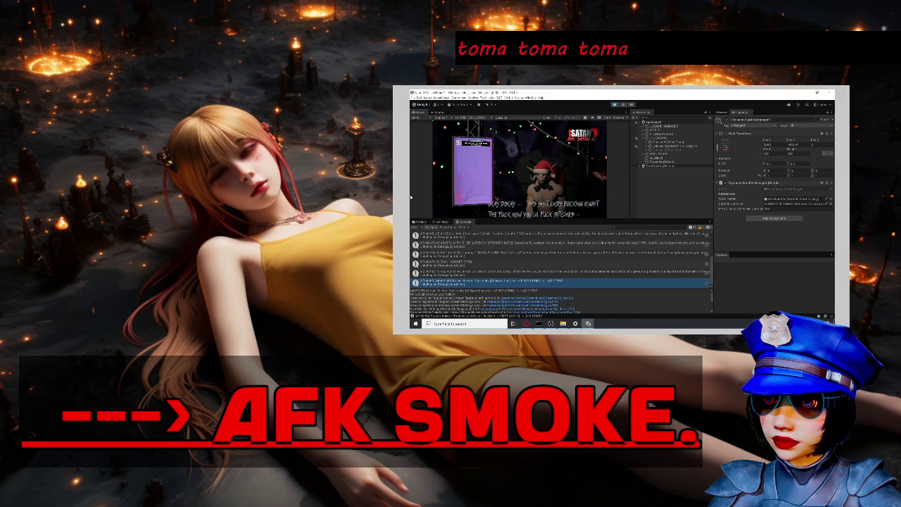
- Read an earlier Console log's details, then bring OBS Studio to the front
{"action": "scroll", "coordinate": [548, 296], "scroll_direction": "down", "scroll_amount": 2}
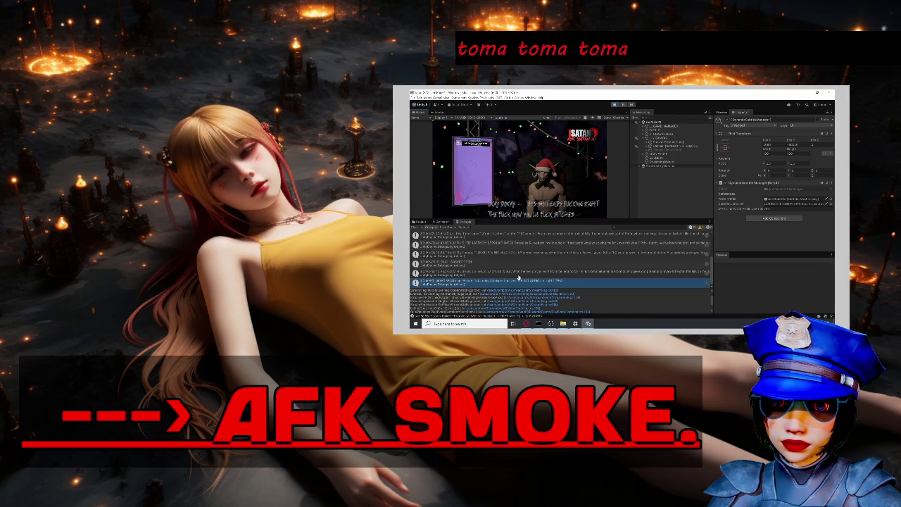
{"action": "left_click", "coordinate": [521, 275]}
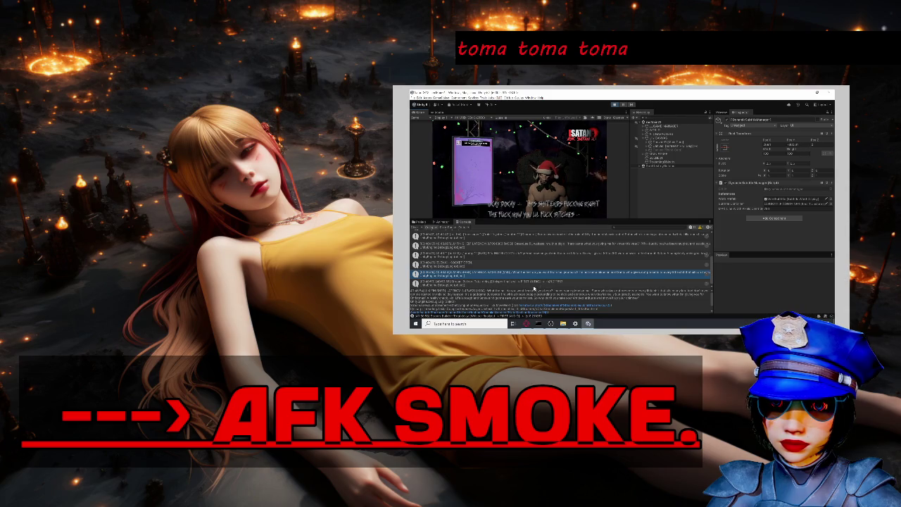
{"action": "left_click", "coordinate": [550, 323]}
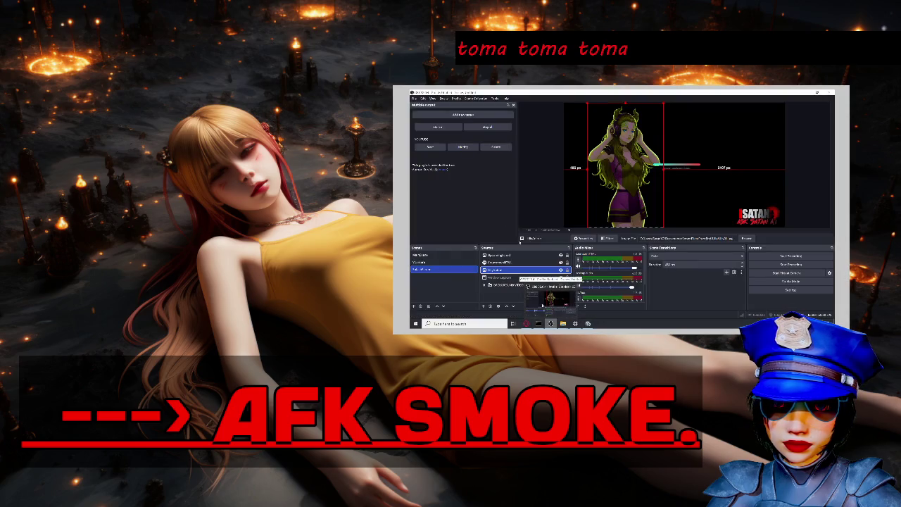
- Preview the red placeholder scene in OBS, then settle on the SATAN character scene
{"action": "left_click", "coordinate": [429, 255]}
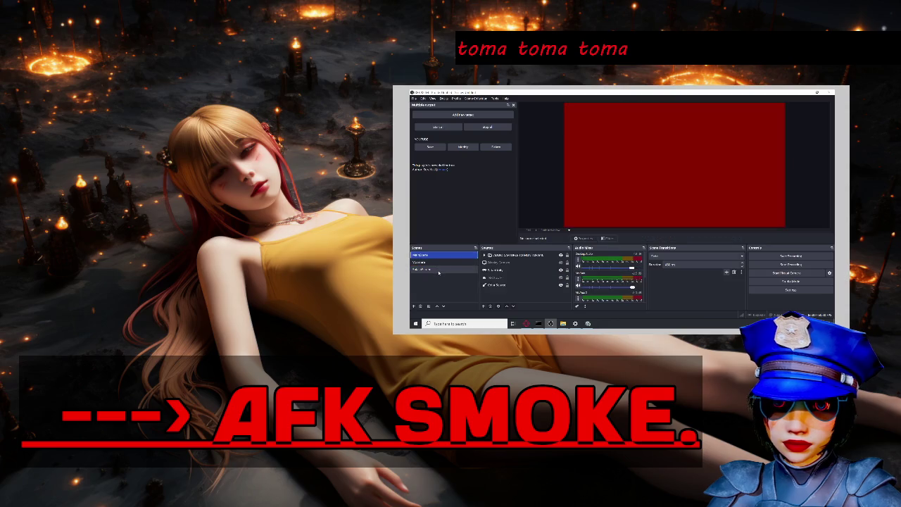
{"action": "left_click", "coordinate": [439, 271]}
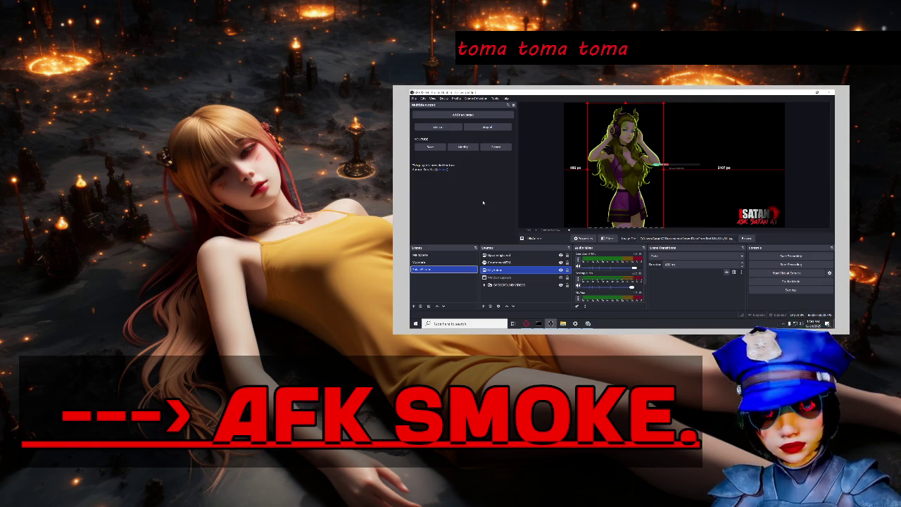
{"action": "left_click", "coordinate": [534, 182]}
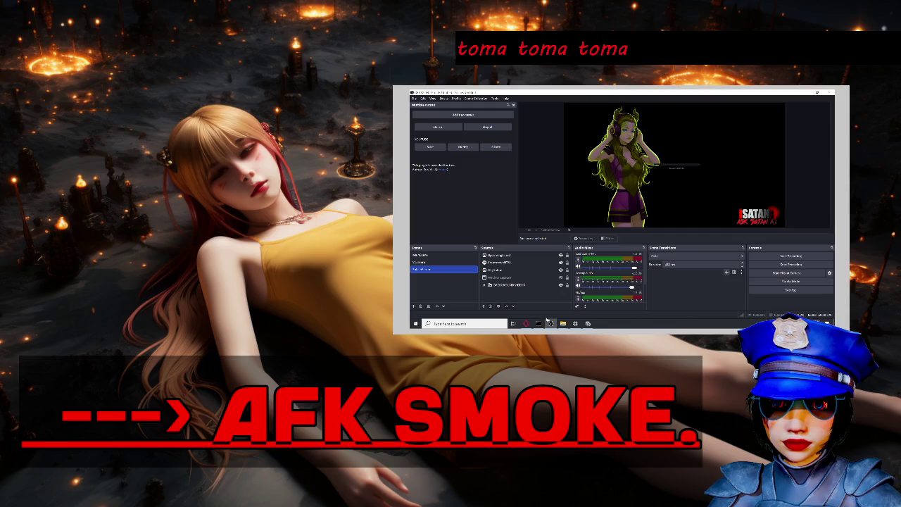
- Back in Unity, inspect the next Console logs and open one entry's source script
{"action": "left_click", "coordinate": [587, 323]}
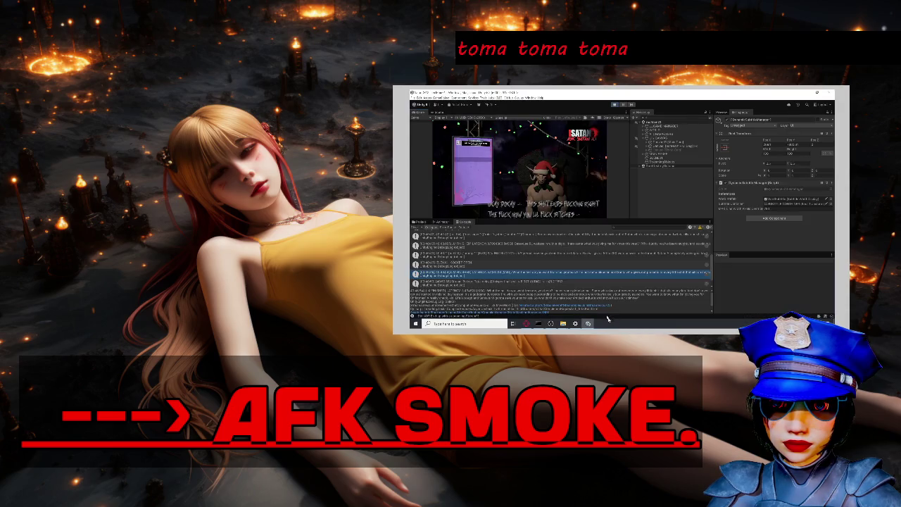
{"action": "left_click", "coordinate": [527, 274]}
{"action": "left_click", "coordinate": [532, 282]}
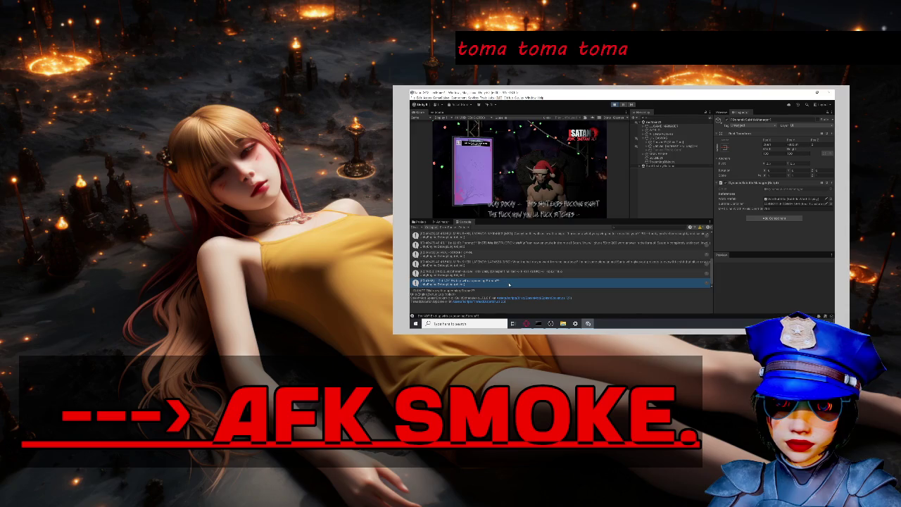
{"action": "double_click", "coordinate": [513, 284]}
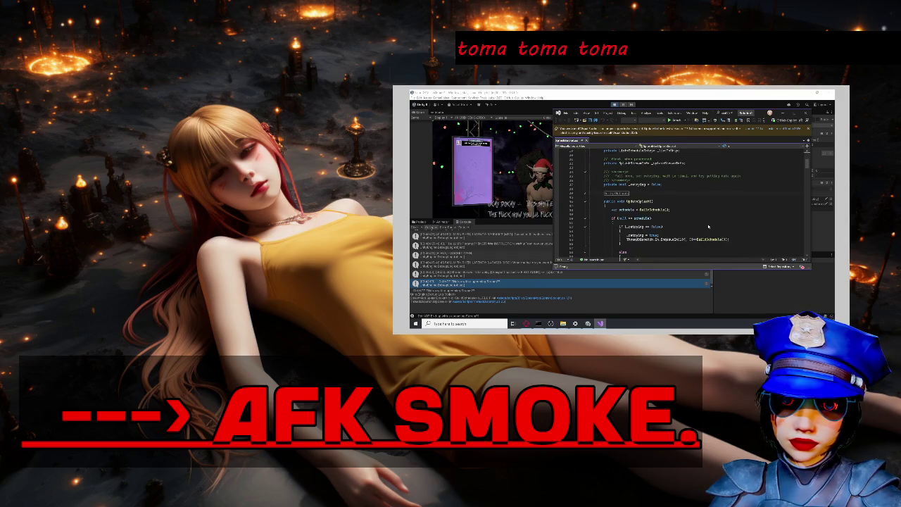
- Review the ThreadDispatch and upcomingStream code, then hide Visual Studio and Unity
{"action": "scroll", "coordinate": [708, 227], "scroll_direction": "down", "scroll_amount": 20}
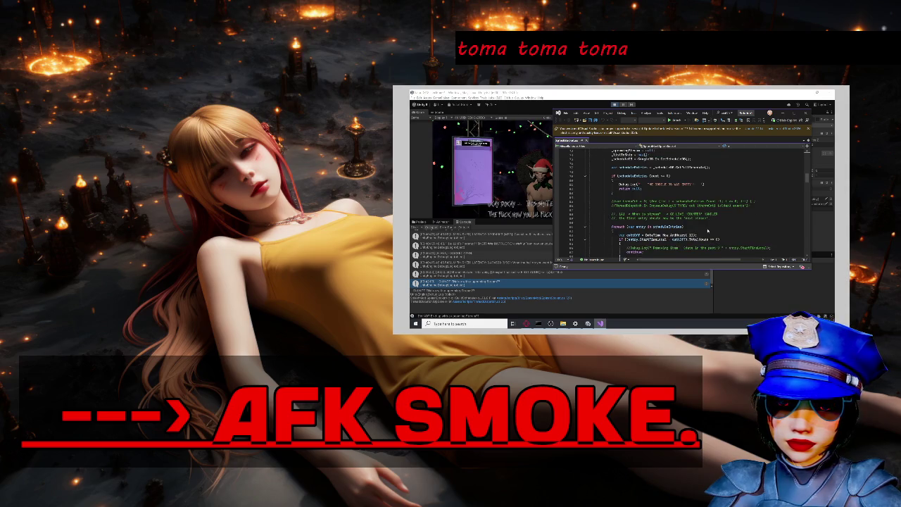
{"action": "scroll", "coordinate": [707, 229], "scroll_direction": "down", "scroll_amount": 4}
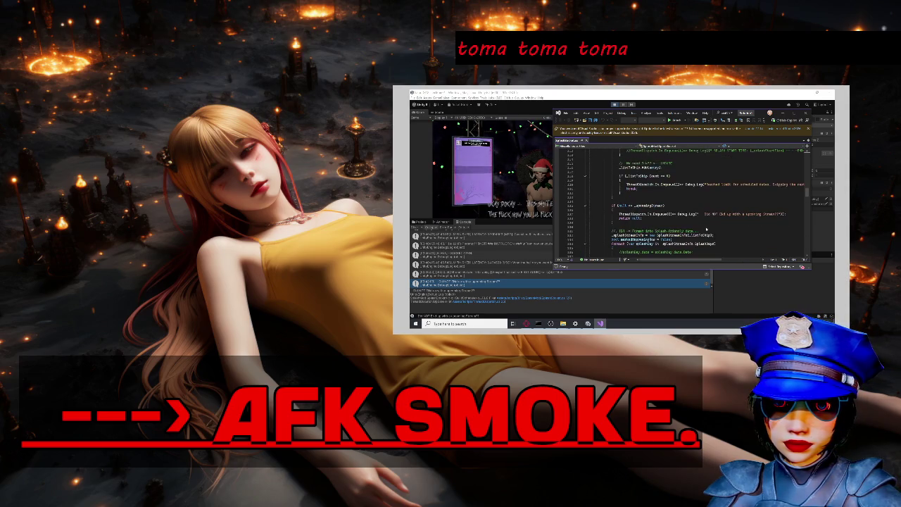
{"action": "left_click", "coordinate": [697, 215]}
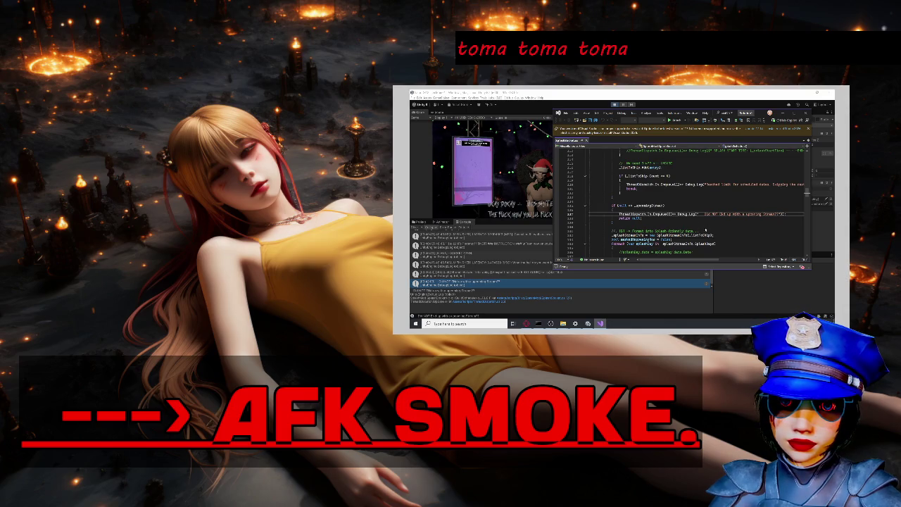
{"action": "double_click", "coordinate": [654, 206]}
{"action": "scroll", "coordinate": [599, 235], "scroll_direction": "up", "scroll_amount": 5}
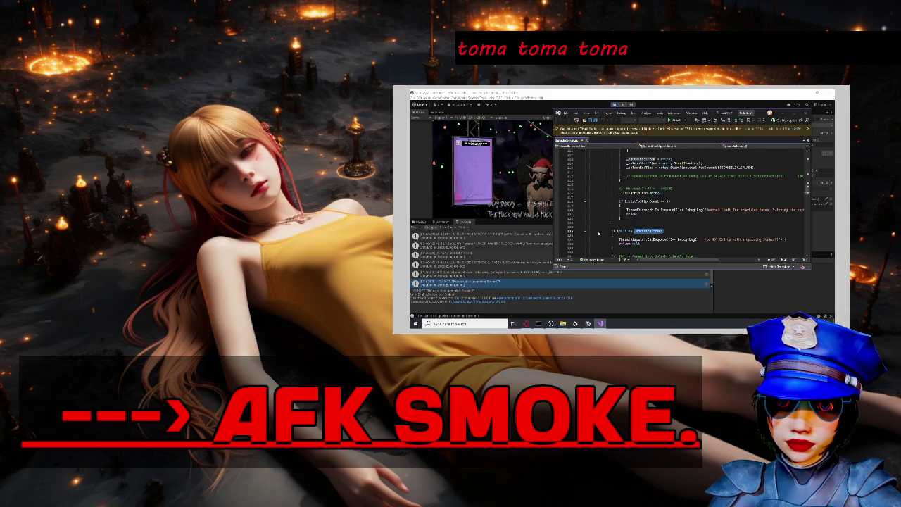
{"action": "left_click", "coordinate": [806, 115]}
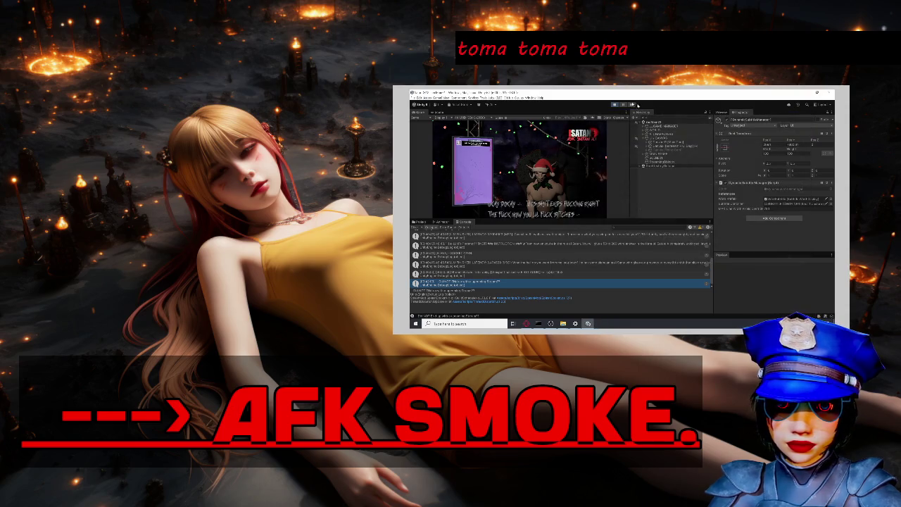
{"action": "left_click", "coordinate": [614, 104]}
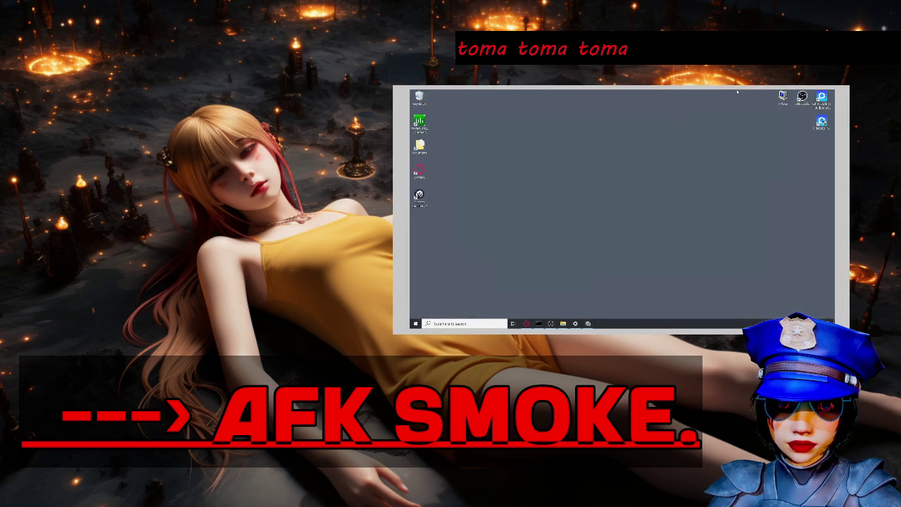
- Go to the Google Sheets tab in Firefox and open the dated stream schedule sheet
{"action": "key", "text": "super+d"}
{"action": "key", "text": "ctrl+Tab"}
{"action": "key", "text": "ctrl+Tab"}
{"action": "key", "text": "ctrl+Tab"}
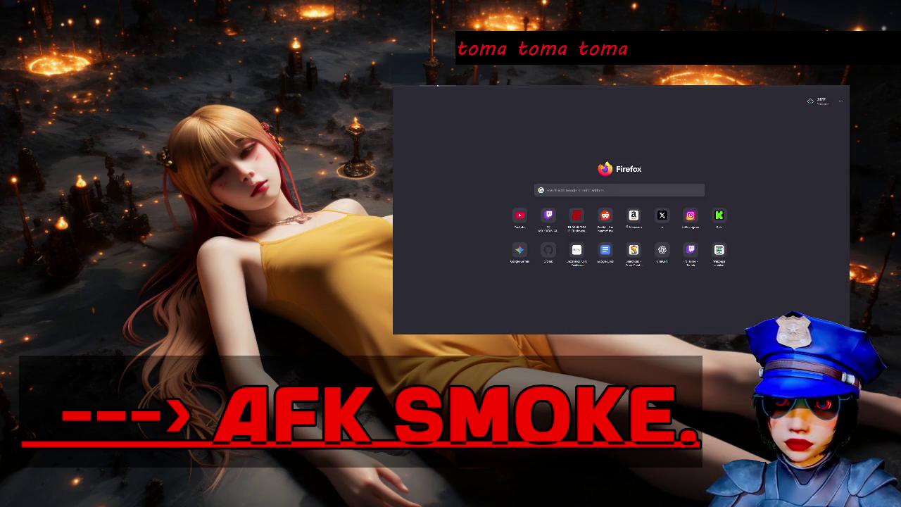
{"action": "key", "text": "ctrl+Tab"}
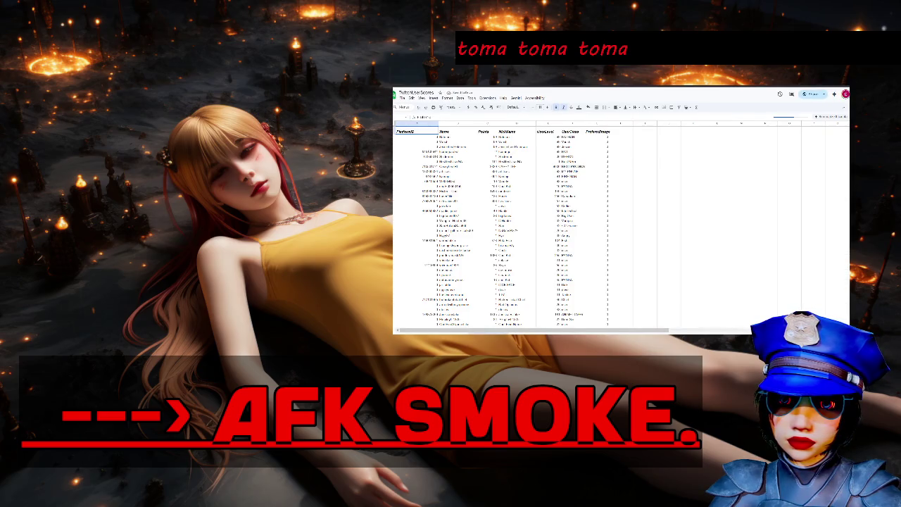
{"action": "key", "text": "ctrl+shift+Page_Down"}
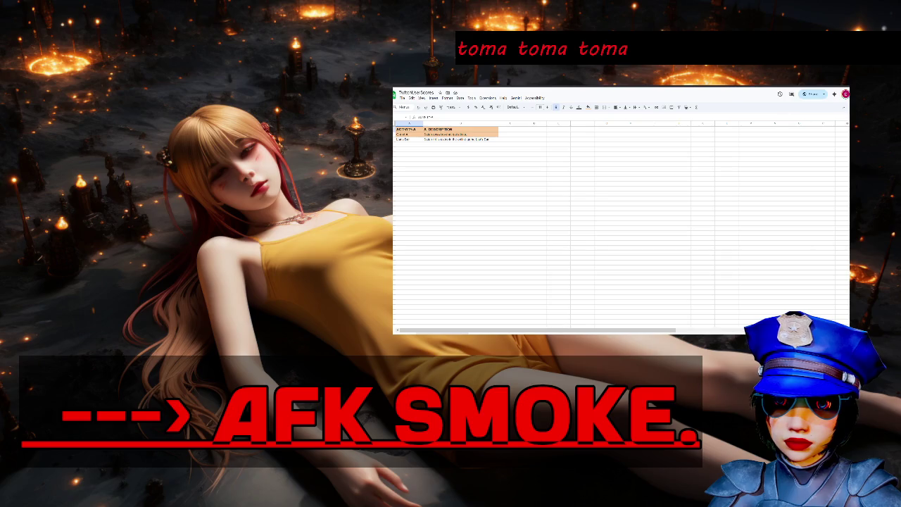
{"action": "key", "text": "ctrl+shift+Page_Down"}
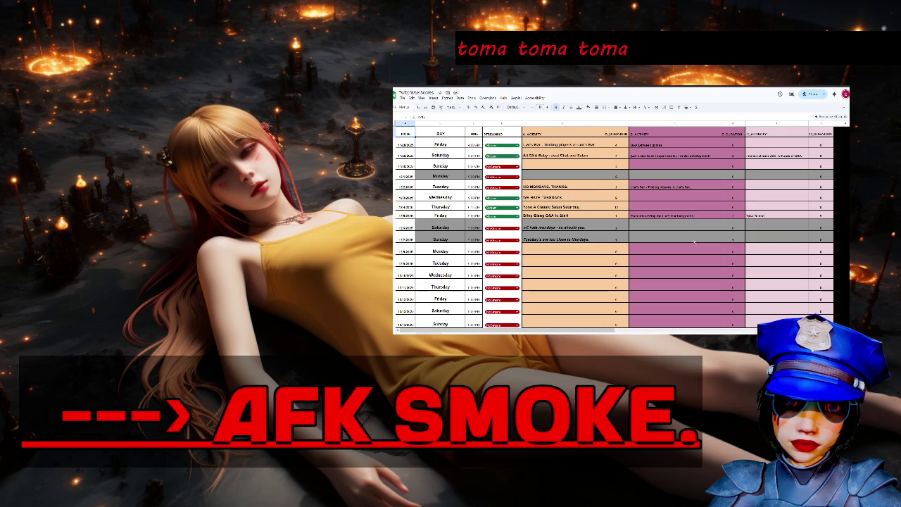
- Enter 10/1/2025 as the first schedule date and drag it down as a daily series
{"action": "left_click", "coordinate": [405, 144]}
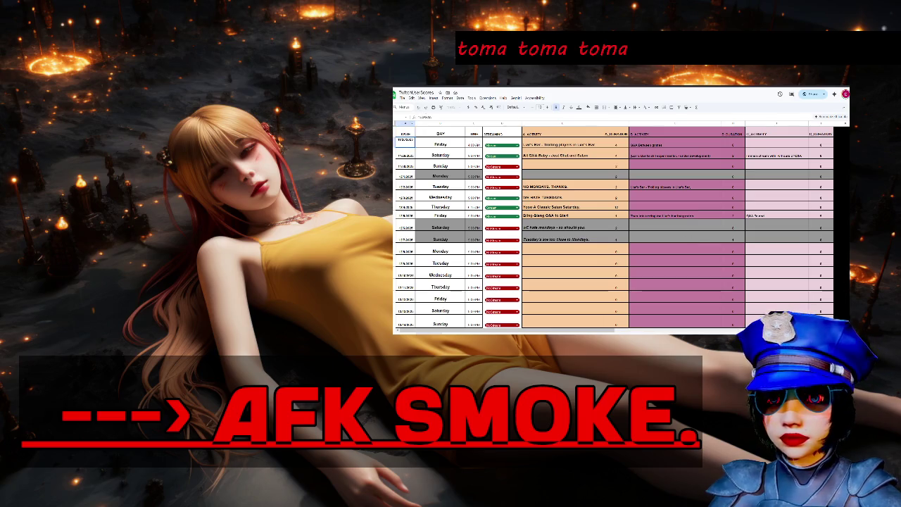
{"action": "type", "text": "10/1/2025"}
{"action": "key", "text": "Return"}
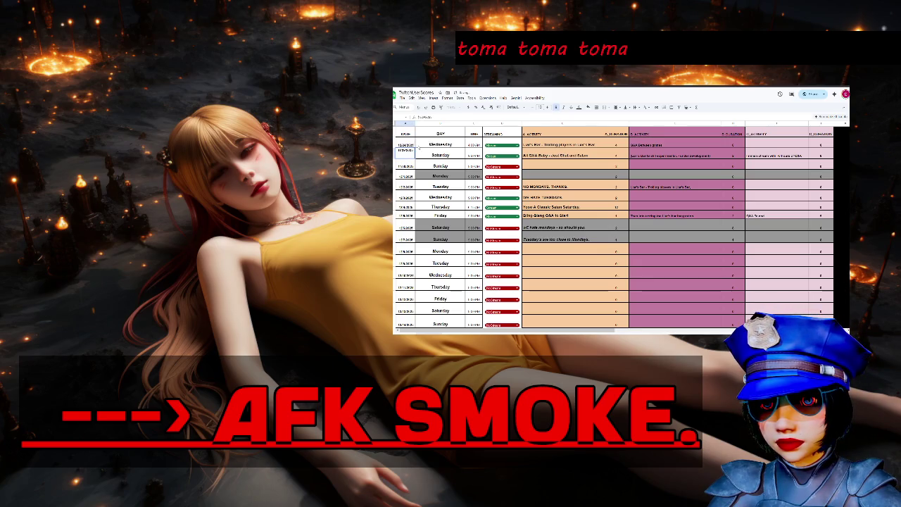
{"action": "left_click", "coordinate": [405, 140]}
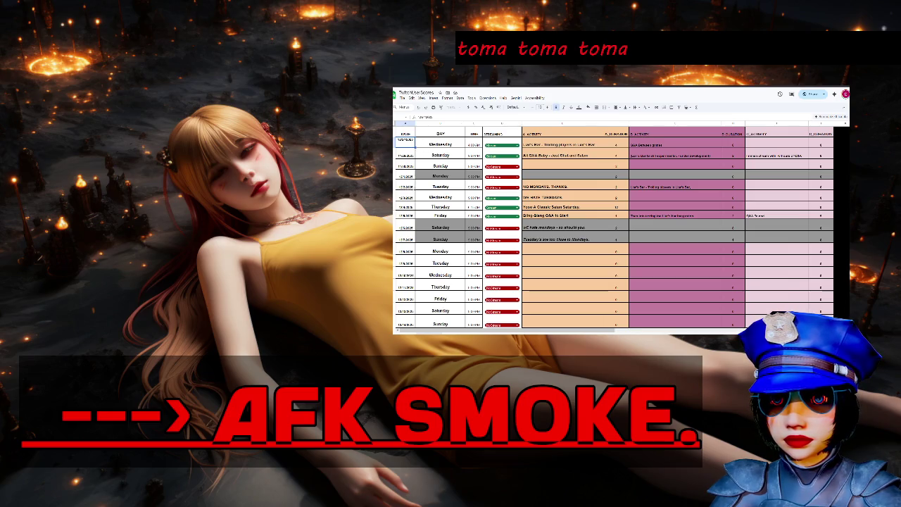
{"action": "left_click_drag", "start_coordinate": [416, 250], "coordinate": [417, 251]}
{"action": "scroll", "coordinate": [504, 202], "scroll_direction": "down", "scroll_amount": 3}
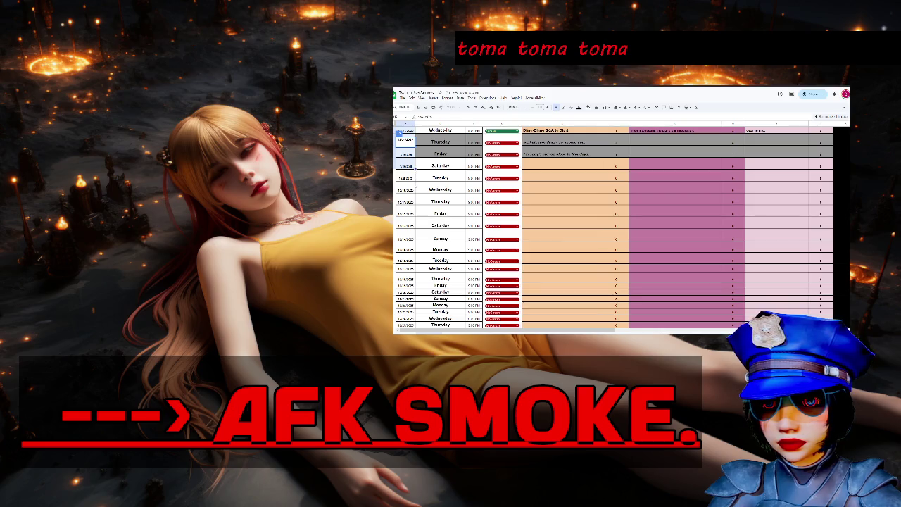
{"action": "scroll", "coordinate": [613, 210], "scroll_direction": "up", "scroll_amount": 1}
{"action": "scroll", "coordinate": [613, 209], "scroll_direction": "up", "scroll_amount": 3}
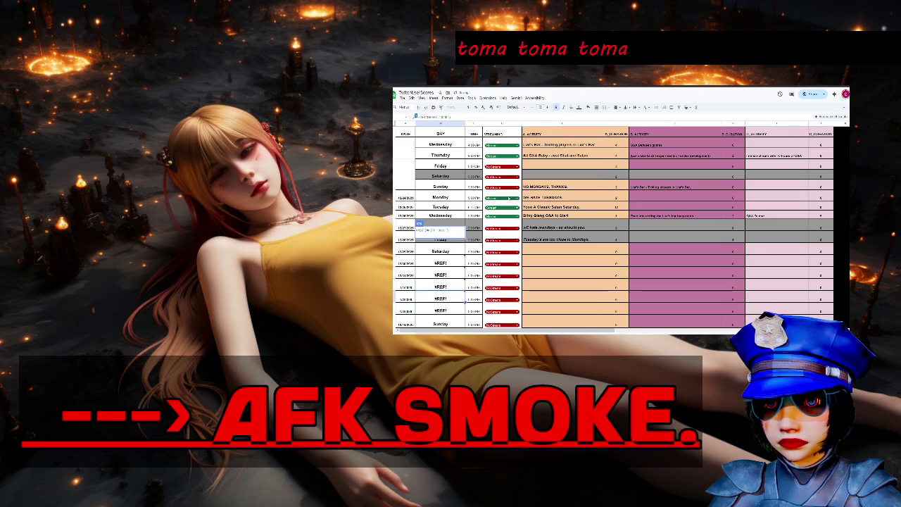
- Fill the remaining date range and check the dates on the Saturday and Sunday rows
{"action": "left_click_drag", "start_coordinate": [404, 197], "coordinate": [405, 312]}
{"action": "key", "text": "ctrl+z"}
{"action": "scroll", "coordinate": [613, 230], "scroll_direction": "down", "scroll_amount": 3}
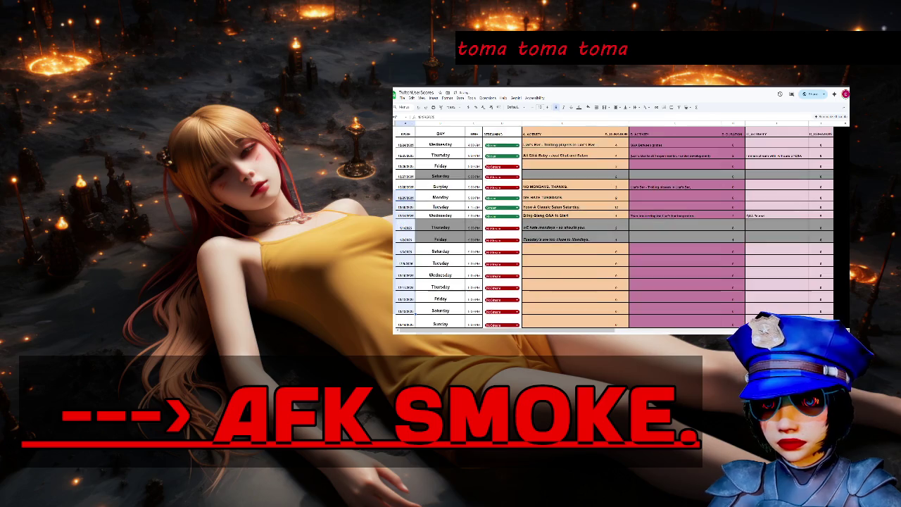
{"action": "left_click", "coordinate": [405, 153]}
{"action": "left_click", "coordinate": [407, 165]}
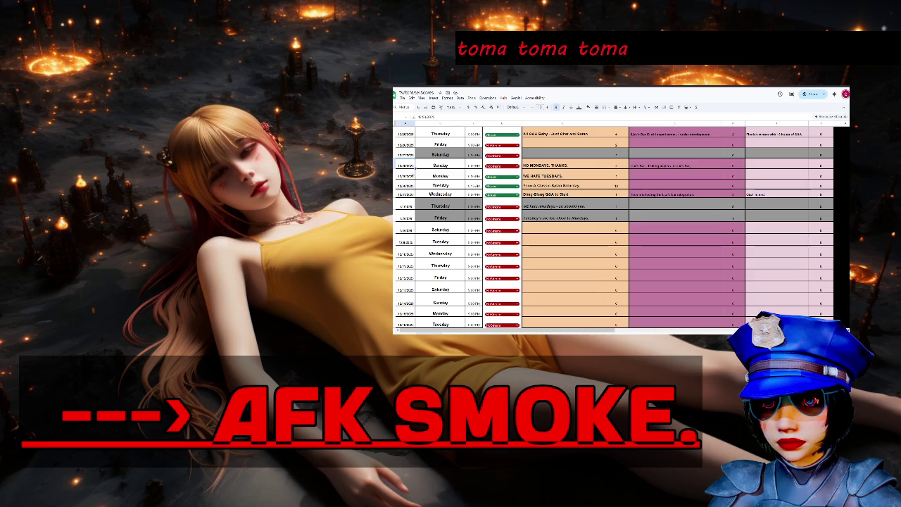
{"action": "scroll", "coordinate": [613, 230], "scroll_direction": "up", "scroll_amount": 2}
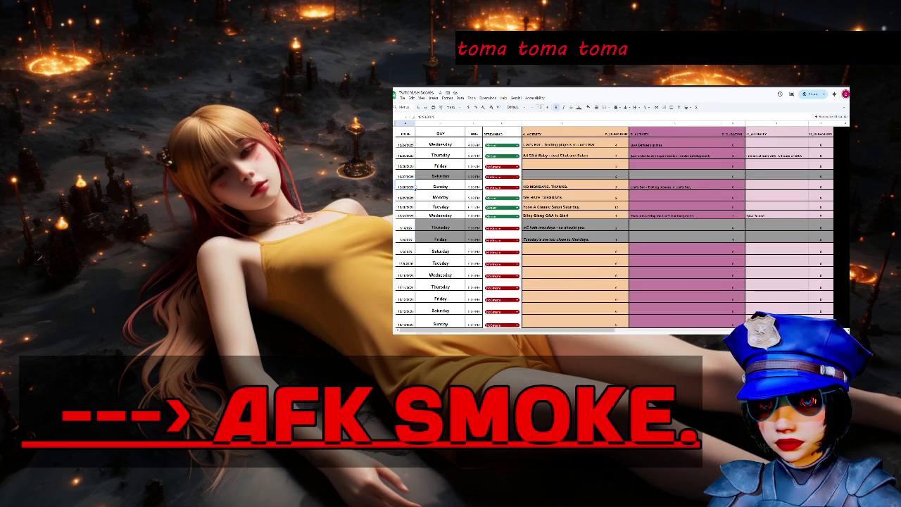
{"action": "scroll", "coordinate": [613, 230], "scroll_direction": "down", "scroll_amount": 2}
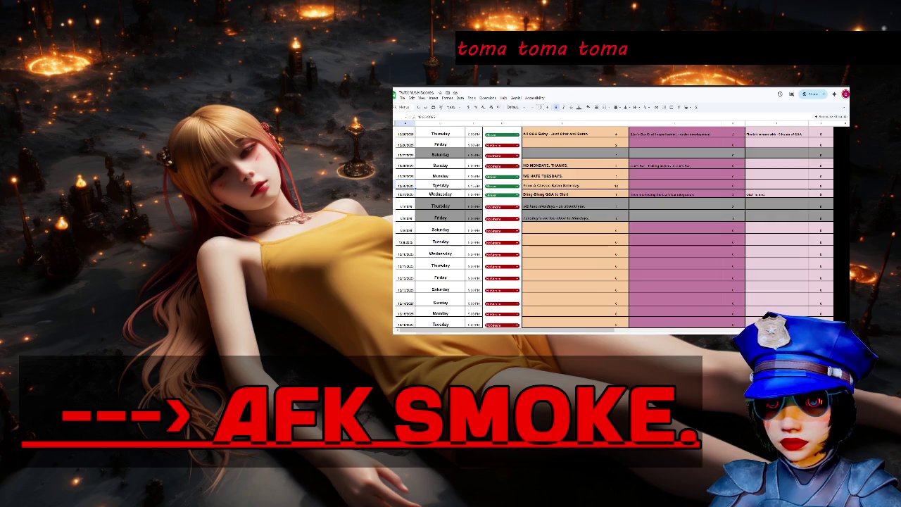
{"action": "scroll", "coordinate": [614, 230], "scroll_direction": "down", "scroll_amount": 2}
{"action": "left_click", "coordinate": [404, 172]}
{"action": "left_click", "coordinate": [414, 185]}
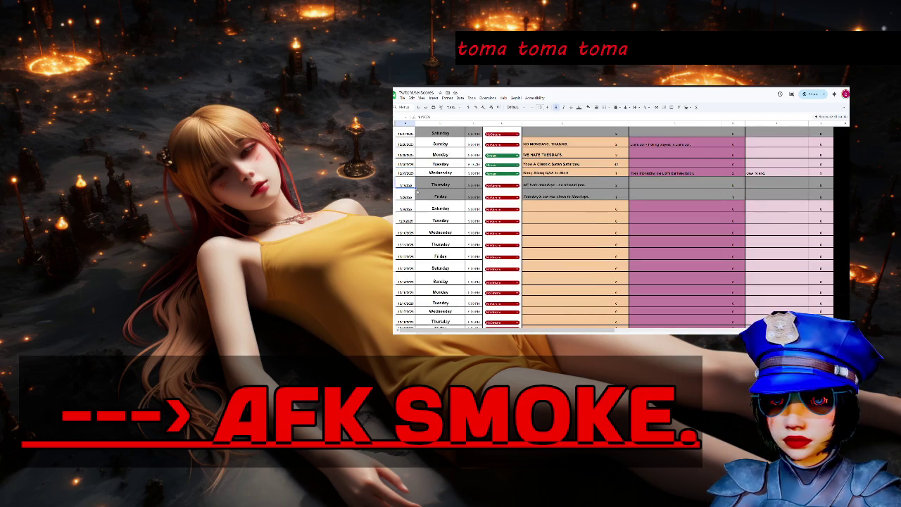
{"action": "scroll", "coordinate": [613, 225], "scroll_direction": "down", "scroll_amount": 2}
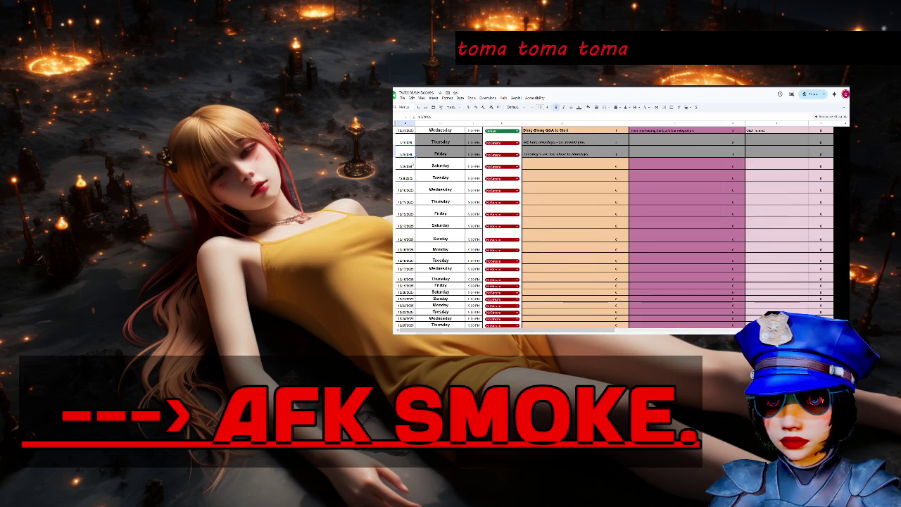
{"action": "scroll", "coordinate": [613, 228], "scroll_direction": "down", "scroll_amount": 2}
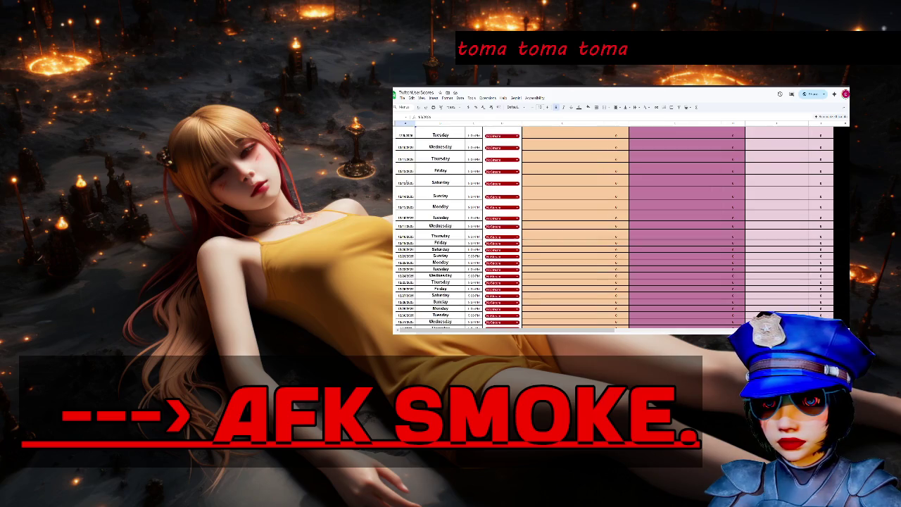
{"action": "scroll", "coordinate": [613, 225], "scroll_direction": "up", "scroll_amount": 1}
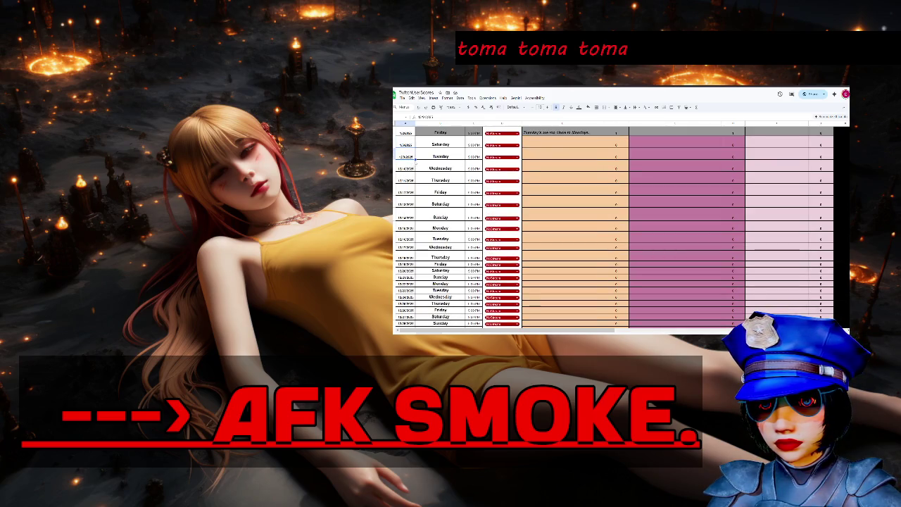
{"action": "scroll", "coordinate": [613, 228], "scroll_direction": "down", "scroll_amount": 5}
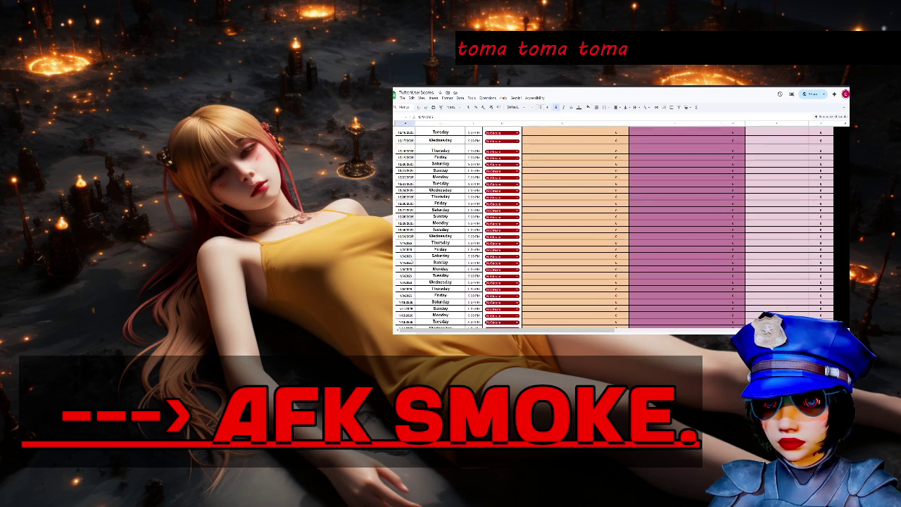
{"action": "left_click", "coordinate": [415, 261], "text": "shift"}
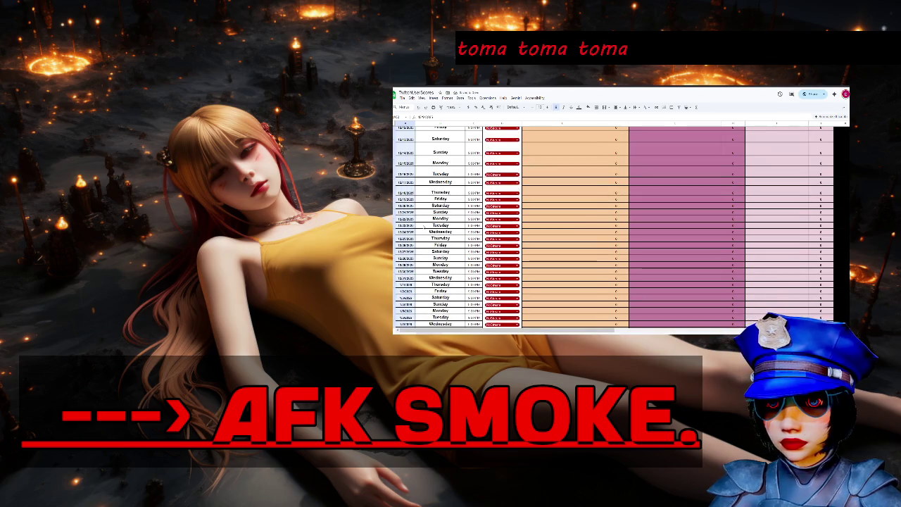
{"action": "left_click", "coordinate": [409, 261]}
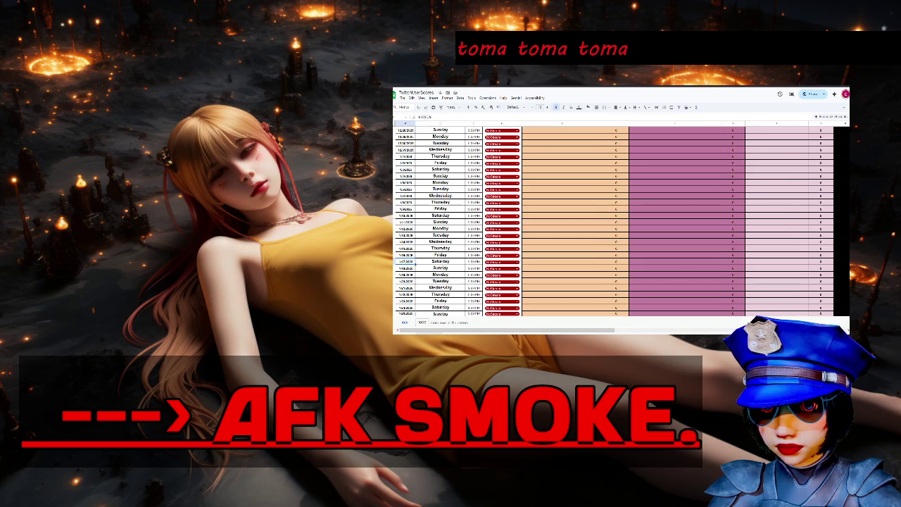
{"action": "left_click", "coordinate": [415, 304], "text": "shift"}
{"action": "left_click", "coordinate": [407, 261]}
{"action": "left_click", "coordinate": [404, 255]}
{"action": "scroll", "coordinate": [612, 229], "scroll_direction": "up", "scroll_amount": 10}
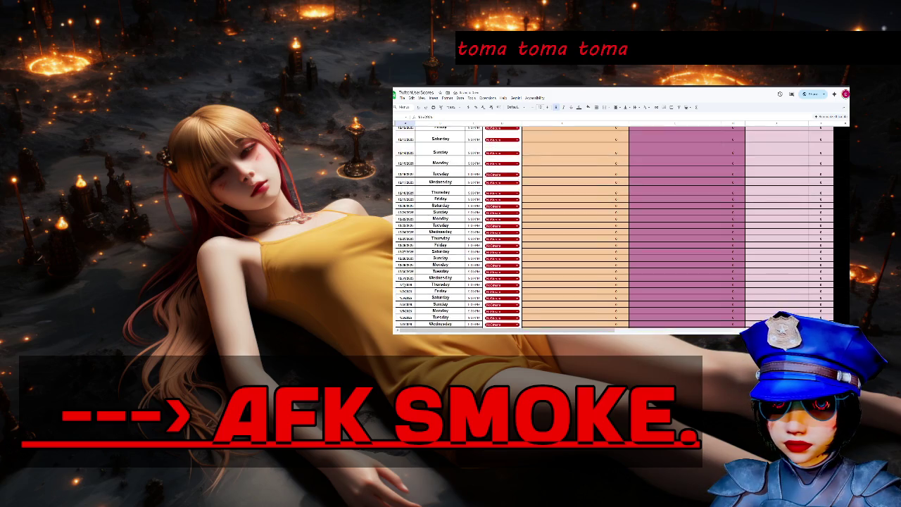
{"action": "scroll", "coordinate": [612, 229], "scroll_direction": "down", "scroll_amount": 2}
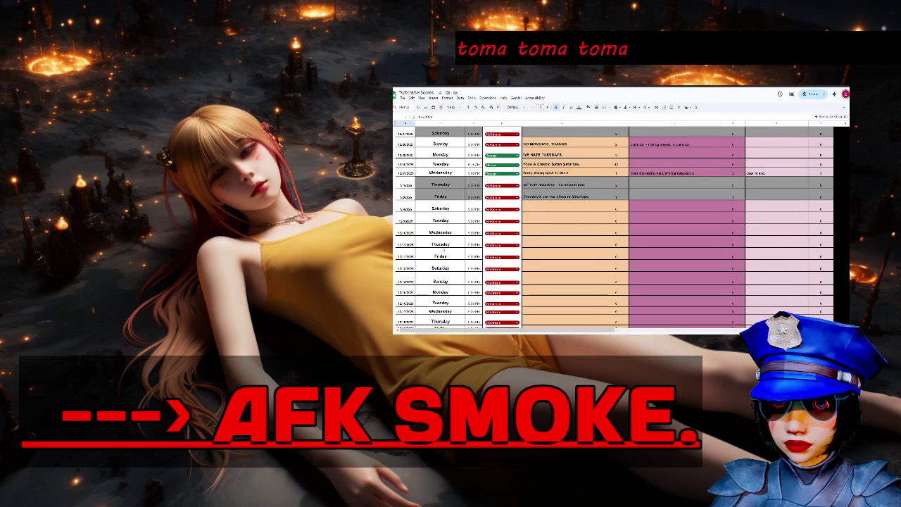
{"action": "key", "text": "Down"}
{"action": "key", "text": "Down"}
{"action": "scroll", "coordinate": [613, 226], "scroll_direction": "down", "scroll_amount": 3}
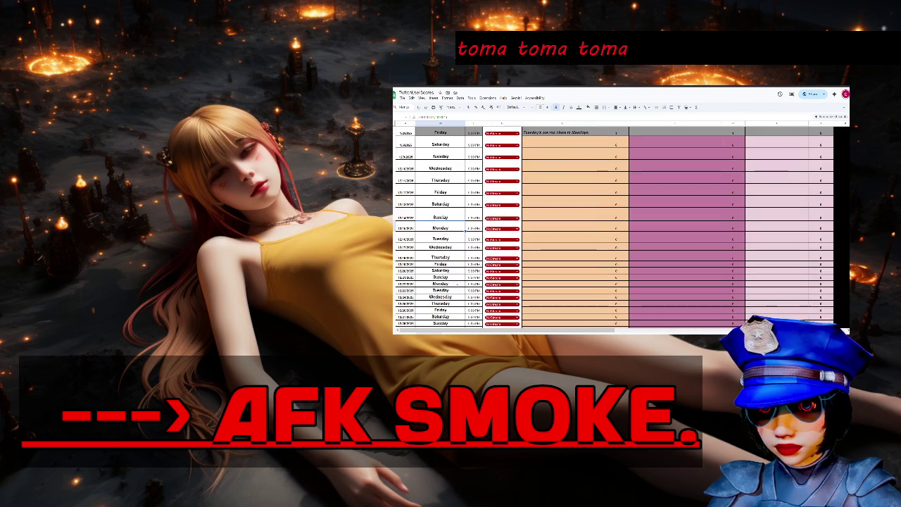
{"action": "key", "text": "Down"}
{"action": "key", "text": "Down"}
{"action": "key", "text": "Down"}
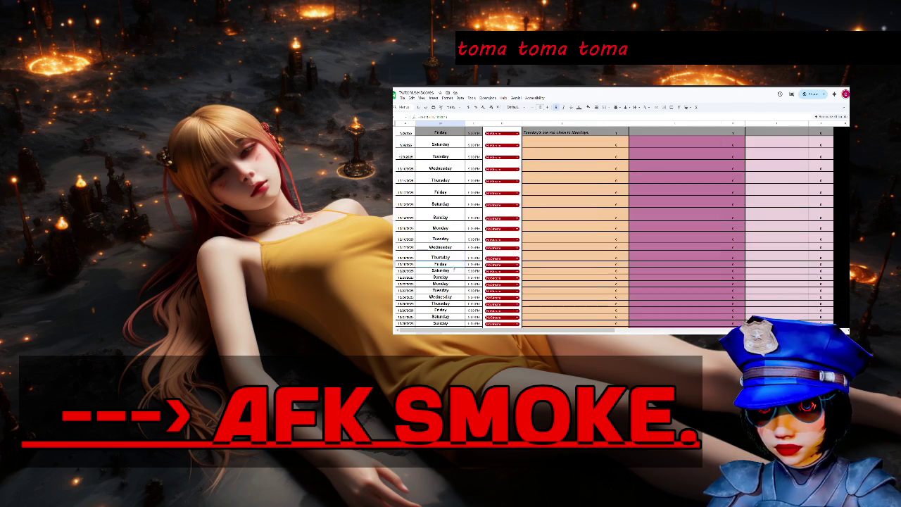
{"action": "scroll", "coordinate": [454, 285], "scroll_direction": "up", "scroll_amount": 4}
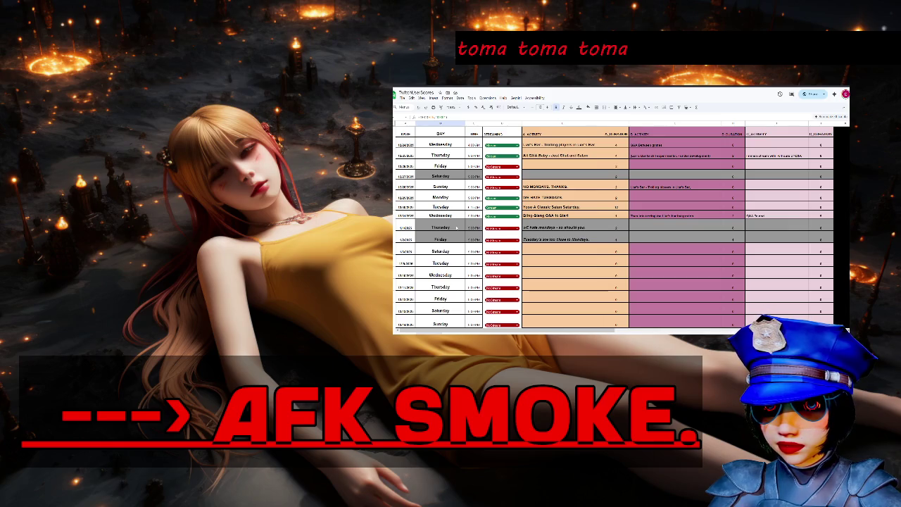
- Replace the Thursday All Q&A Baby activity with new text ending 'SATAN WHAT WE DOING?'
{"action": "left_click", "coordinate": [457, 243]}
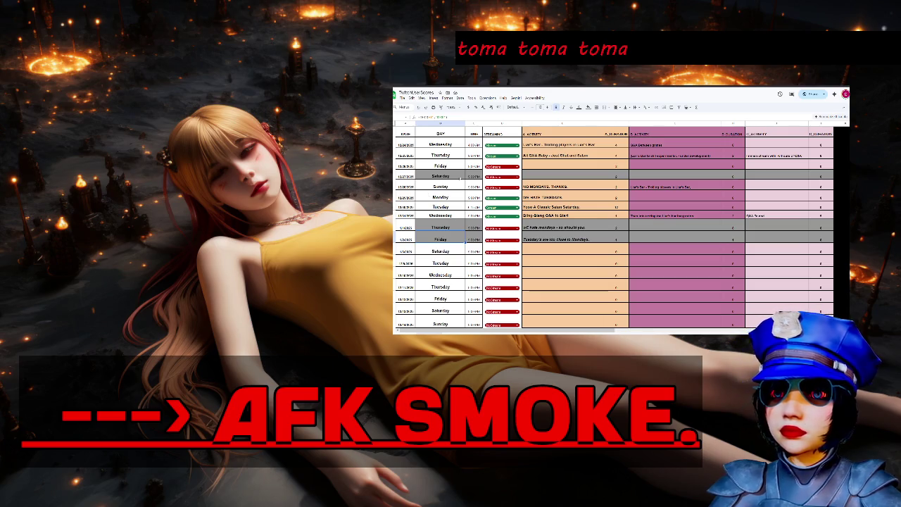
{"action": "left_click", "coordinate": [587, 146]}
{"action": "key", "text": "Return"}
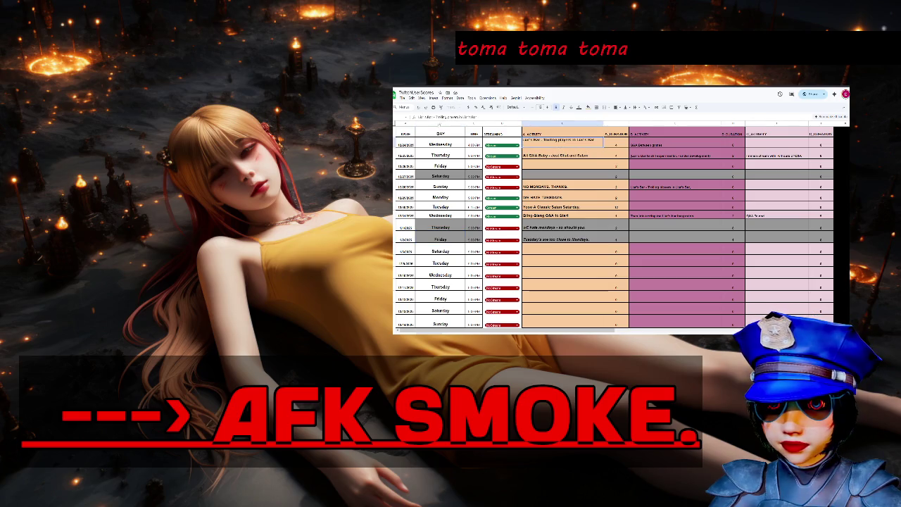
{"action": "key", "text": "Return"}
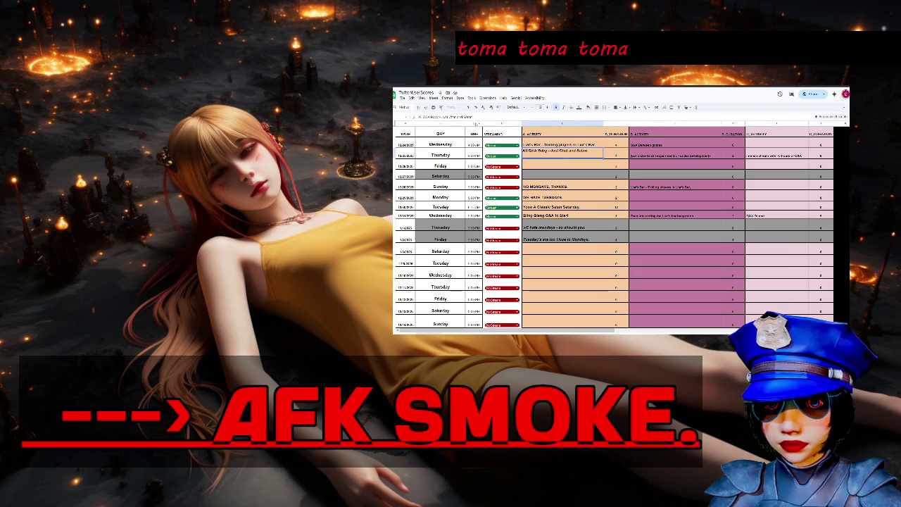
{"action": "key", "text": "Return"}
{"action": "key", "text": "Return"}
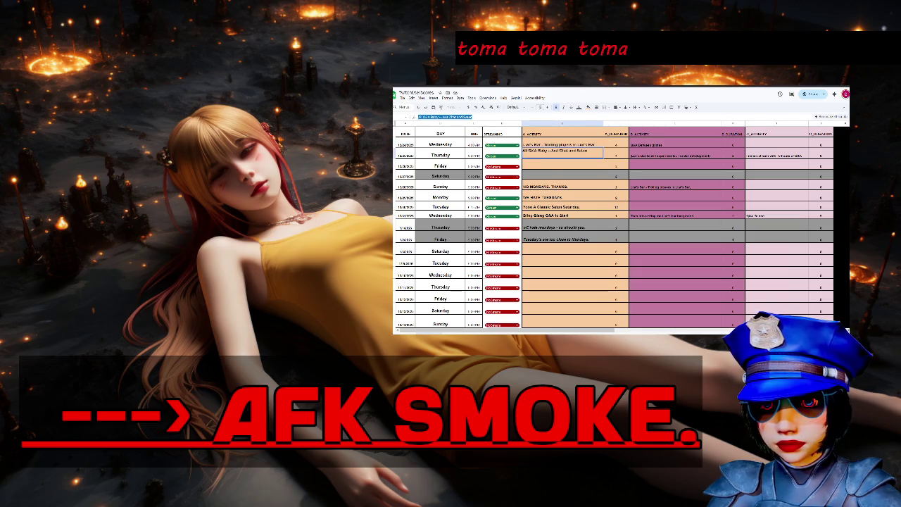
{"action": "type", "text": "Q&A?"}
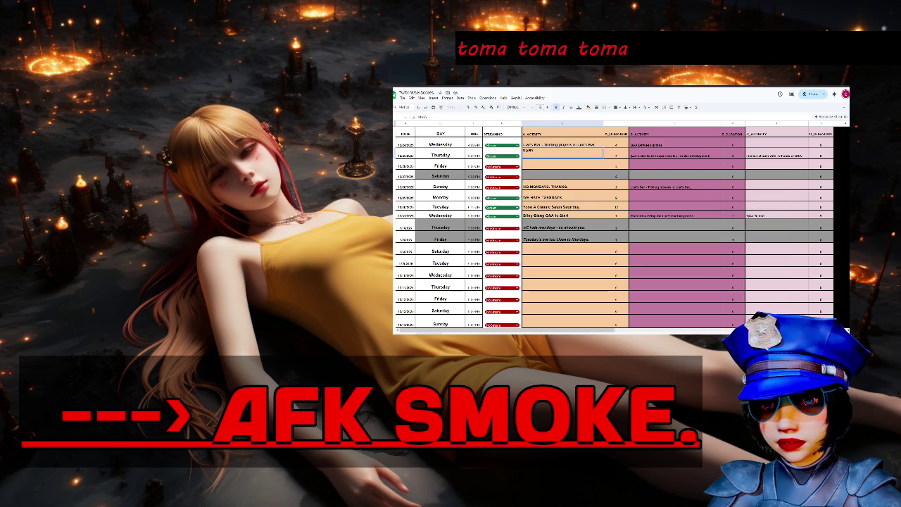
{"action": "key", "text": "BackSpace"}
{"action": "key", "text": "BackSpace"}
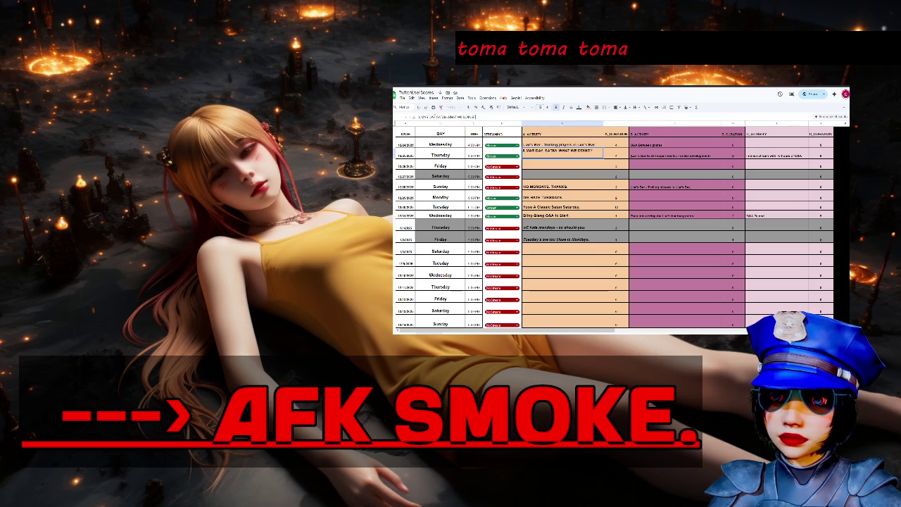
{"action": "left_click", "coordinate": [682, 273]}
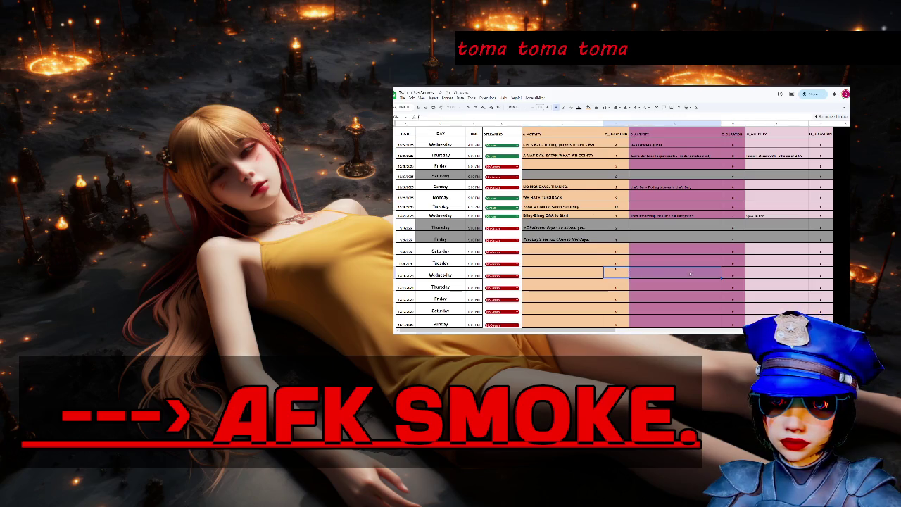
- Look over the NO MONDAYS. THANKS. entry, the Monday row's second activity, and a DAY cell
{"action": "left_click", "coordinate": [556, 187]}
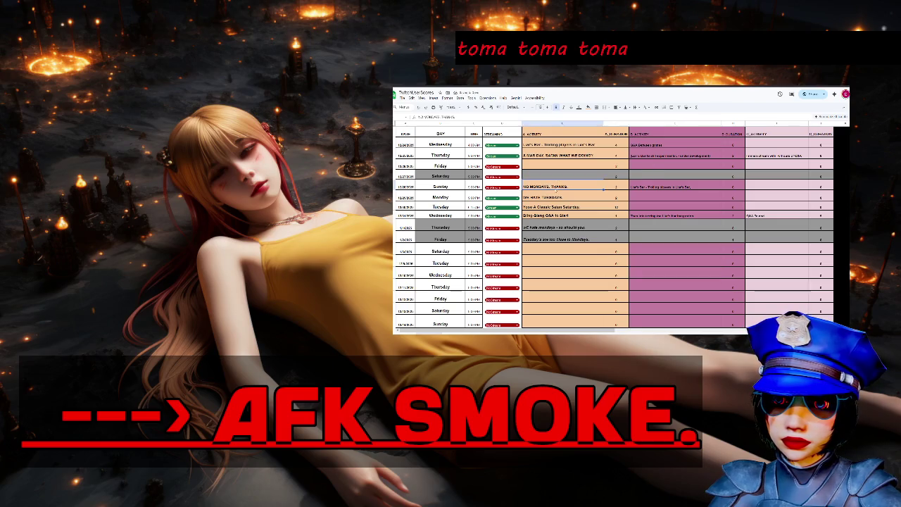
{"action": "left_click", "coordinate": [676, 197]}
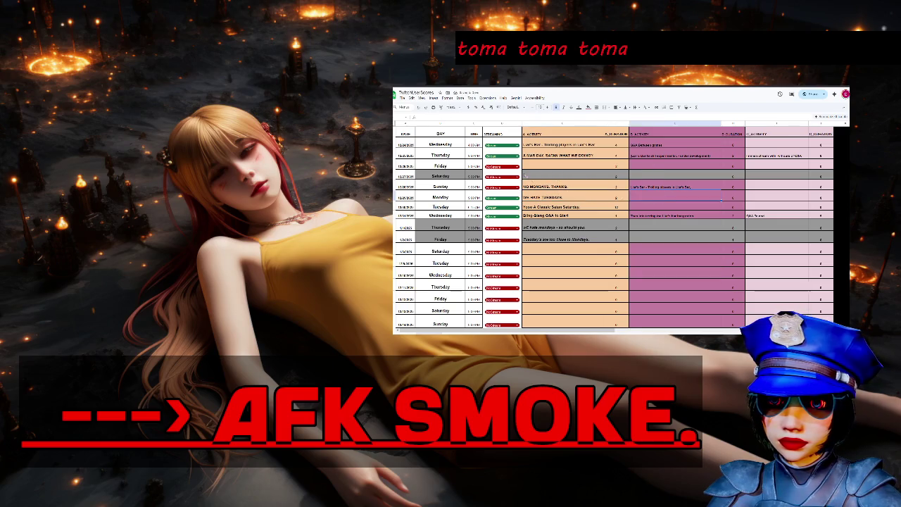
{"action": "left_click", "coordinate": [440, 176]}
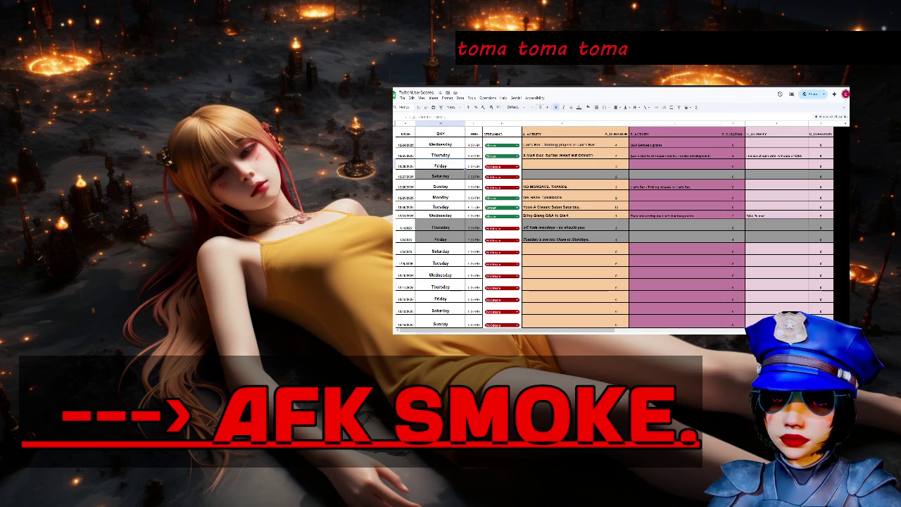
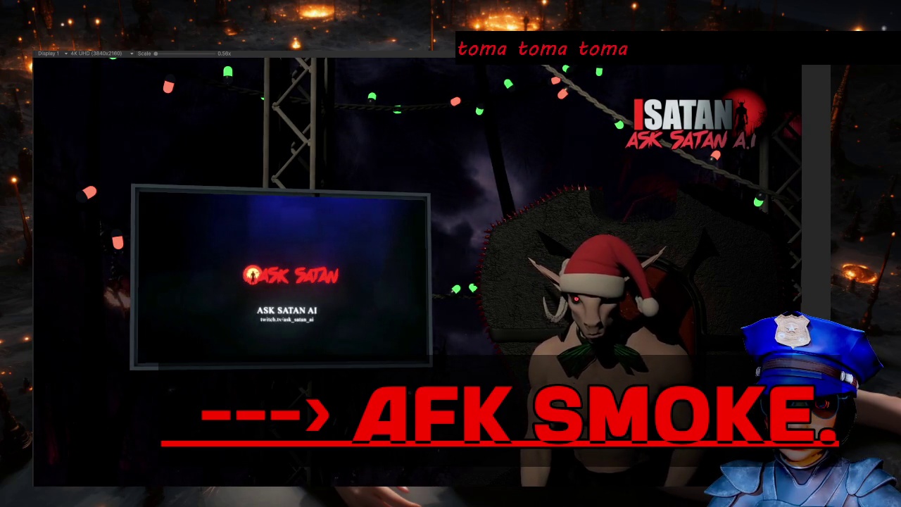
- Exit Unity's Play mode with Ctrl+P so the editor returns to its docked layout
{"action": "key", "text": "ctrl+p"}
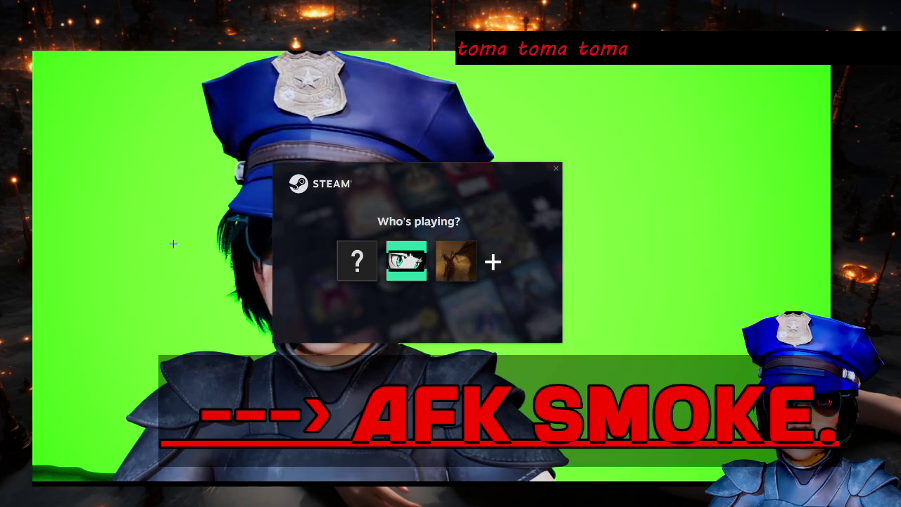
- Choose the saved profile in Steam's 'Who's playing?' picker to log in
{"action": "left_click", "coordinate": [356, 259]}
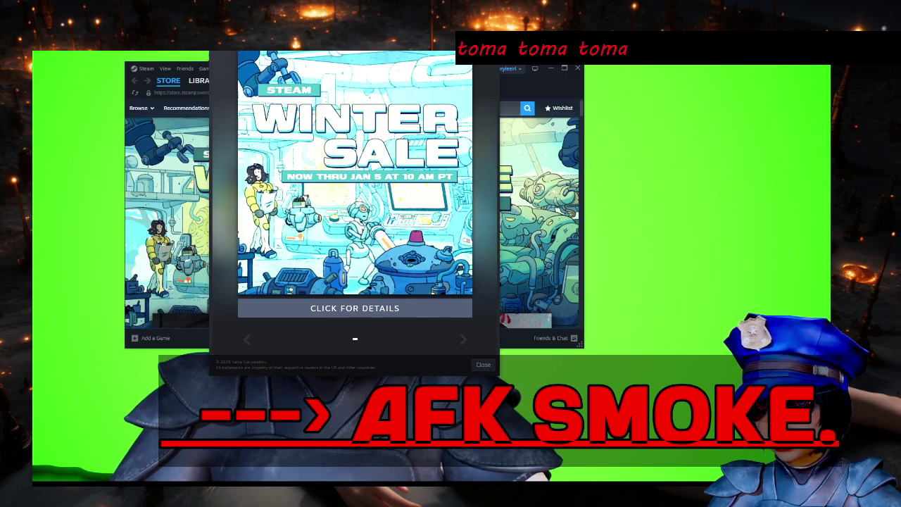
- Dismiss the Winter Sale popup and start the queued Liar's Bar update from the Library
{"action": "left_click", "coordinate": [483, 364]}
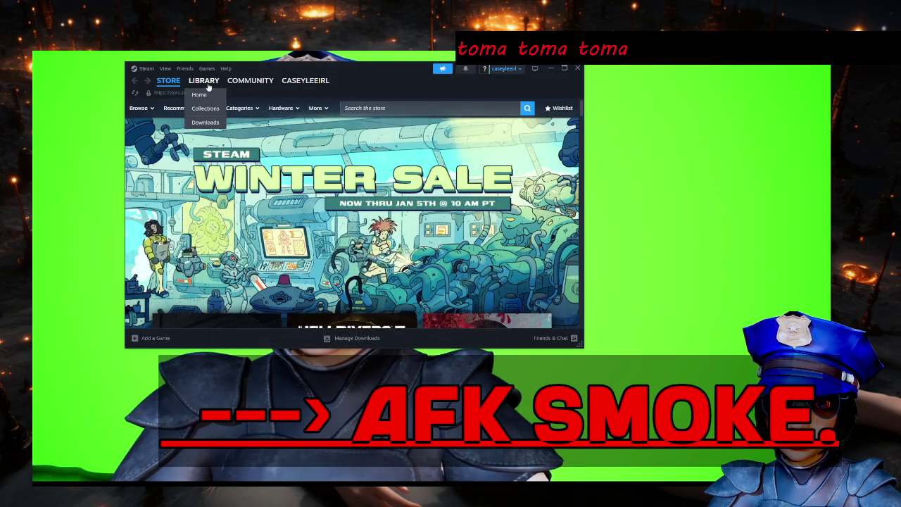
{"action": "left_click", "coordinate": [208, 84]}
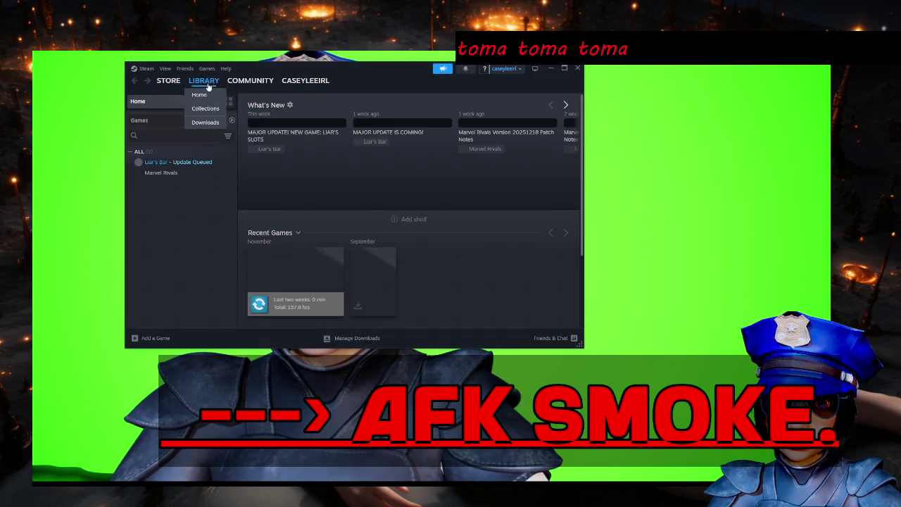
{"action": "left_click", "coordinate": [216, 165]}
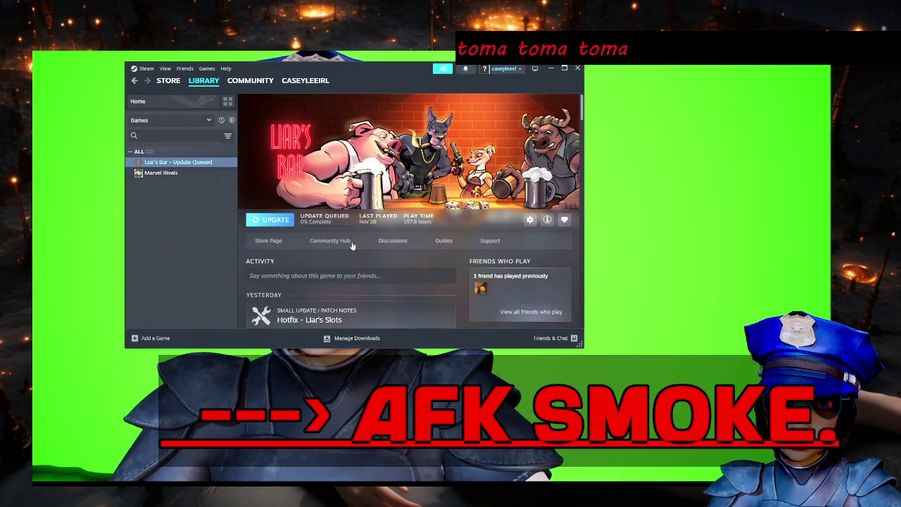
{"action": "left_click", "coordinate": [271, 220]}
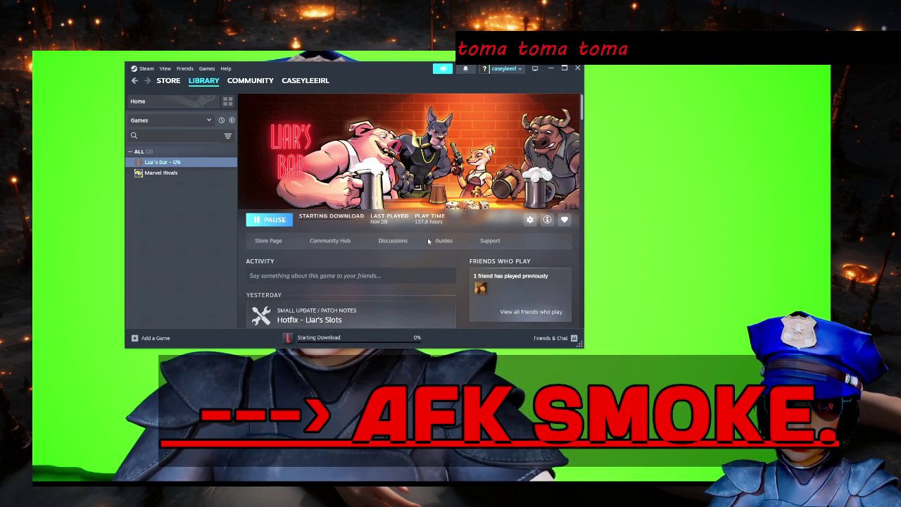
- Scroll through the Liar's Bar news feed, then switch to the desktop
{"action": "scroll", "coordinate": [464, 243], "scroll_direction": "down", "scroll_amount": 1}
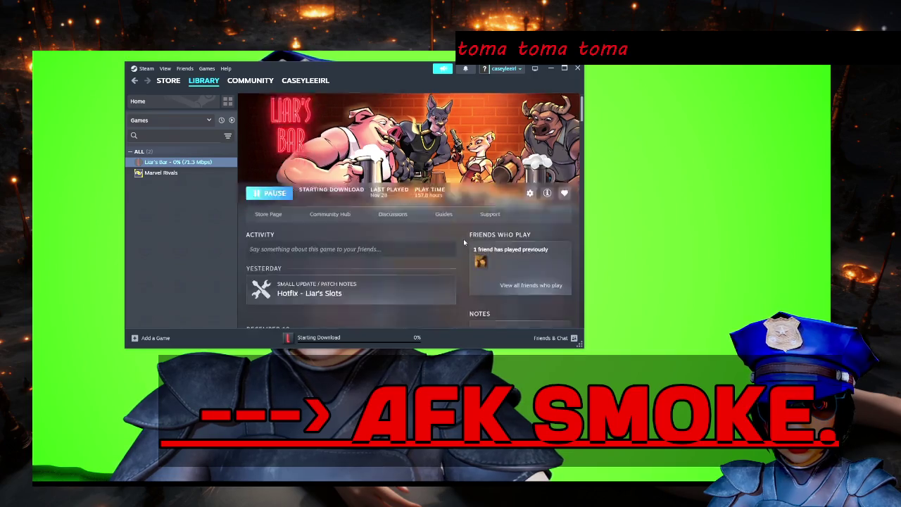
{"action": "scroll", "coordinate": [464, 243], "scroll_direction": "down", "scroll_amount": 3}
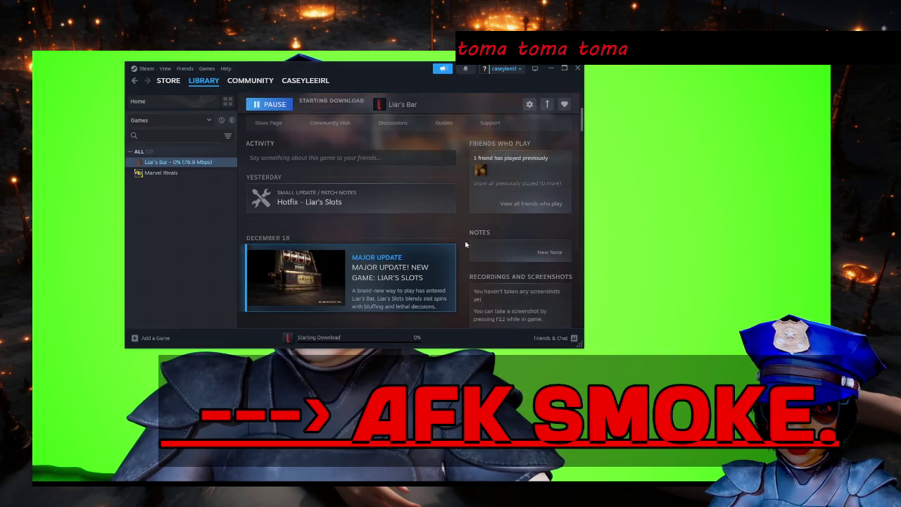
{"action": "scroll", "coordinate": [423, 254], "scroll_direction": "down", "scroll_amount": 1}
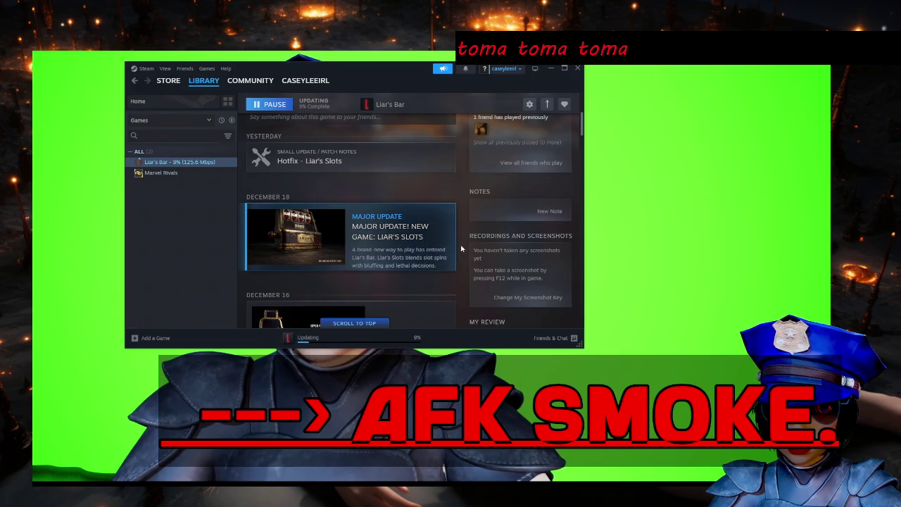
{"action": "scroll", "coordinate": [470, 236], "scroll_direction": "down", "scroll_amount": 2}
{"action": "scroll", "coordinate": [467, 235], "scroll_direction": "down", "scroll_amount": 1}
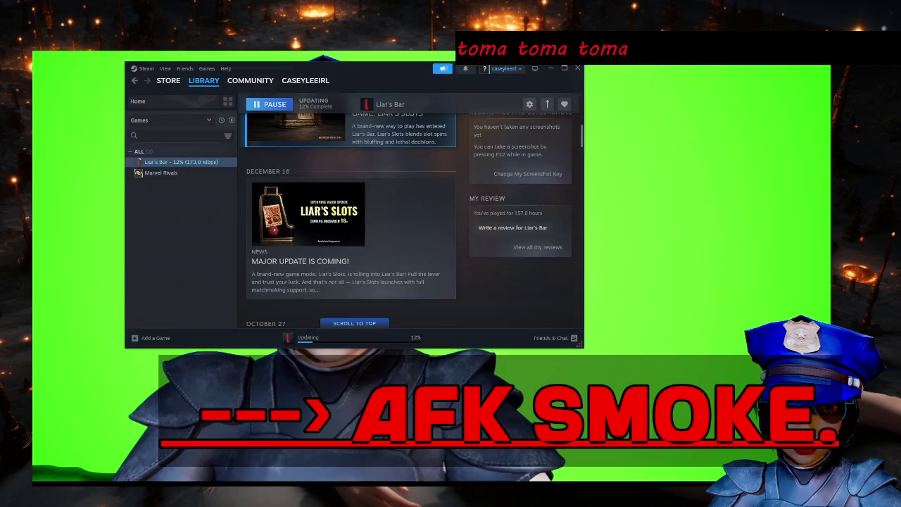
{"action": "key", "text": "super+d"}
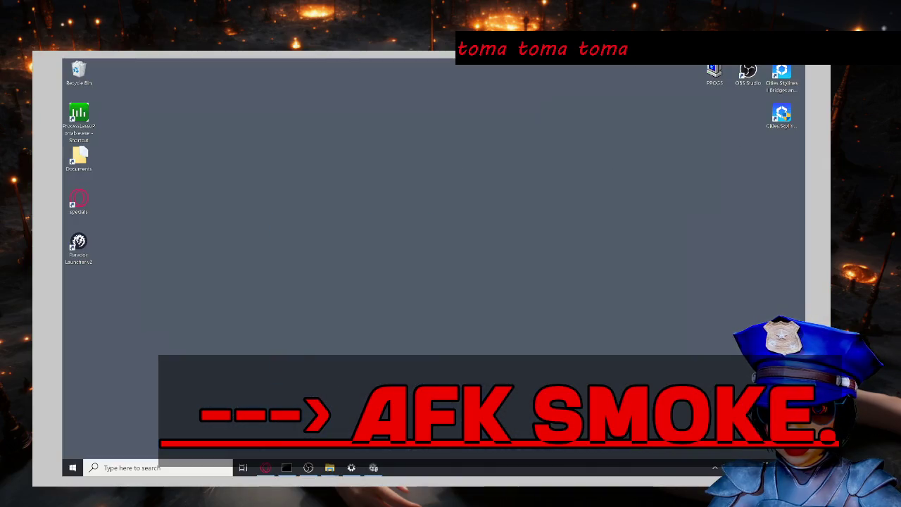
- Briefly restore and minimize OBS Studio and the Unity editor, then open and dismiss Windows search
{"action": "left_click", "coordinate": [308, 468]}
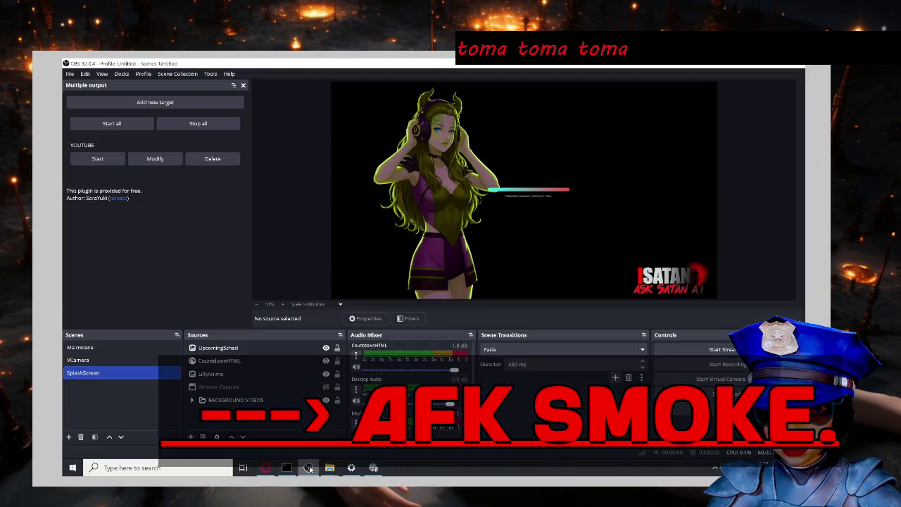
{"action": "left_click", "coordinate": [308, 468]}
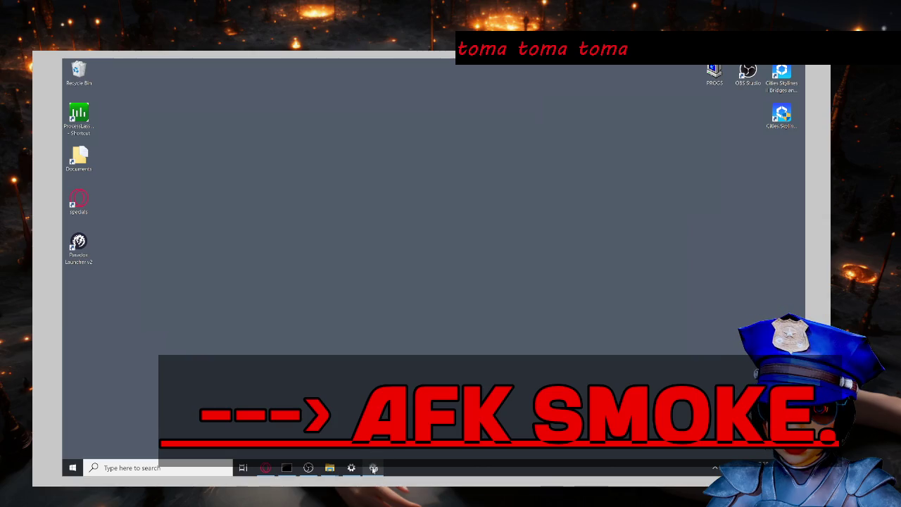
{"action": "left_click", "coordinate": [374, 468]}
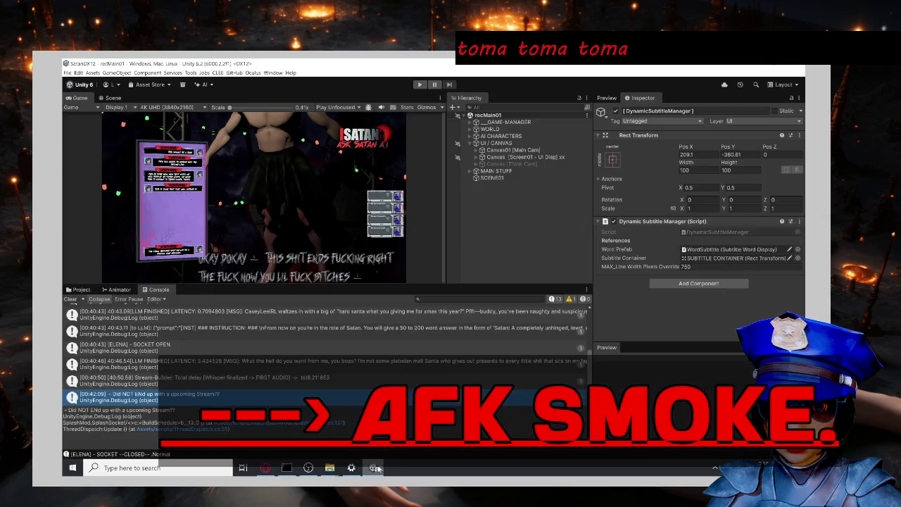
{"action": "left_click", "coordinate": [376, 468]}
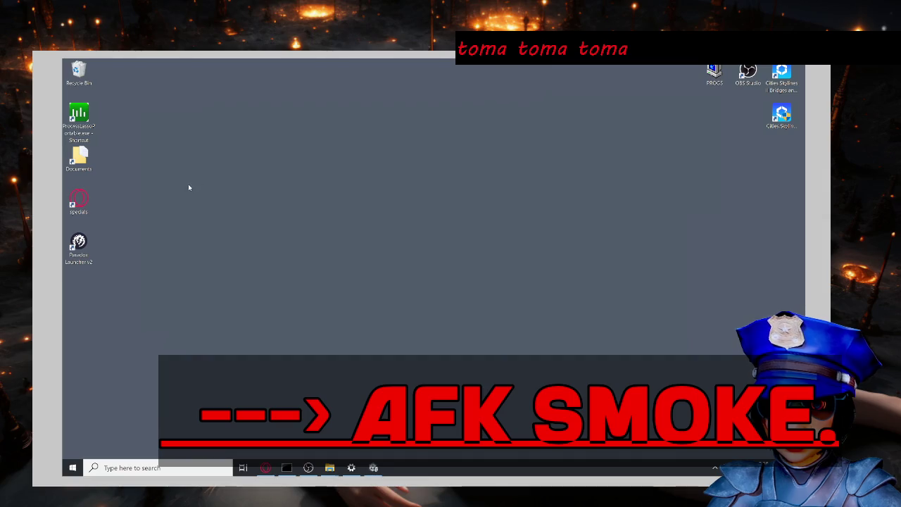
{"action": "key", "text": "super+s"}
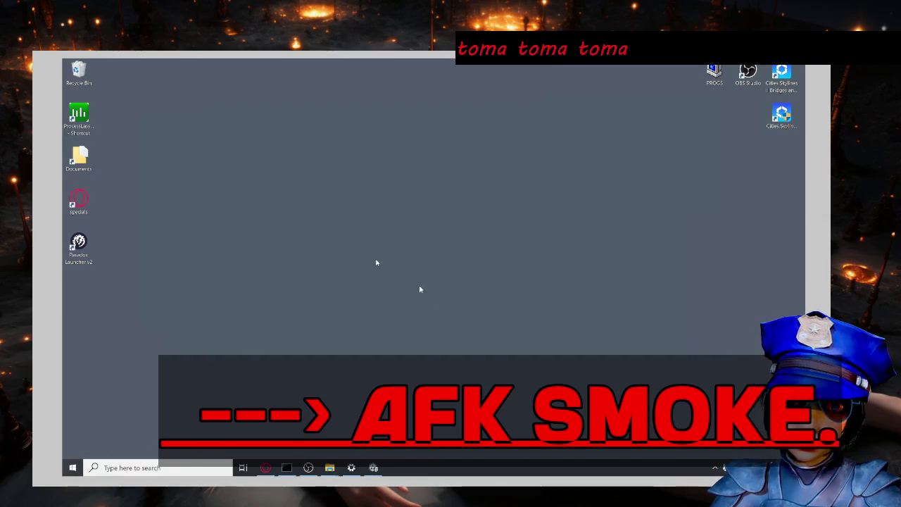
{"action": "key", "text": "Escape"}
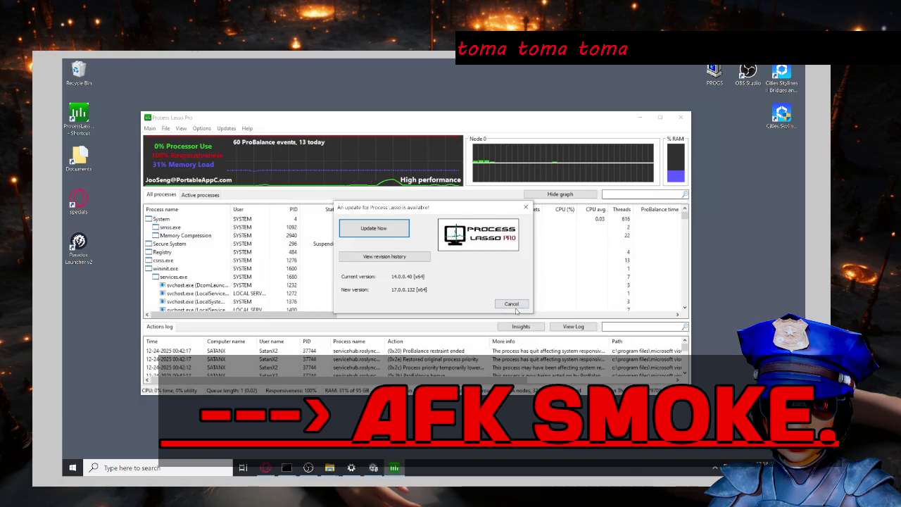
- Decline the Process Lasso 17.0.0.132 update, minimize Process Lasso, and show the hidden tray icons
{"action": "left_click", "coordinate": [512, 304]}
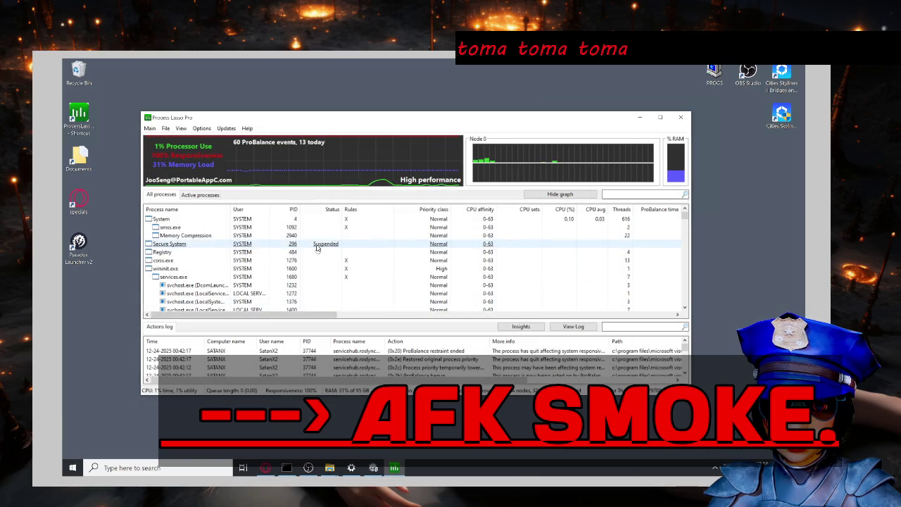
{"action": "mouse_move", "coordinate": [266, 160]}
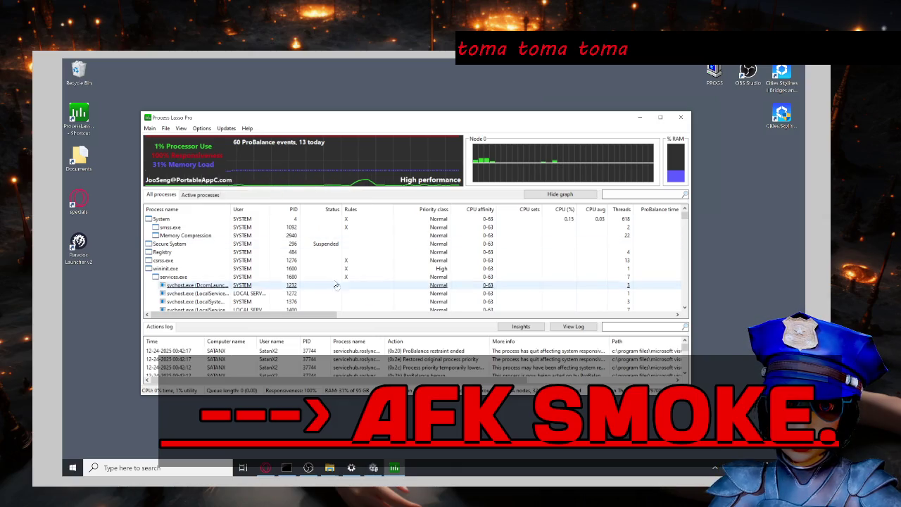
{"action": "left_click", "coordinate": [395, 468]}
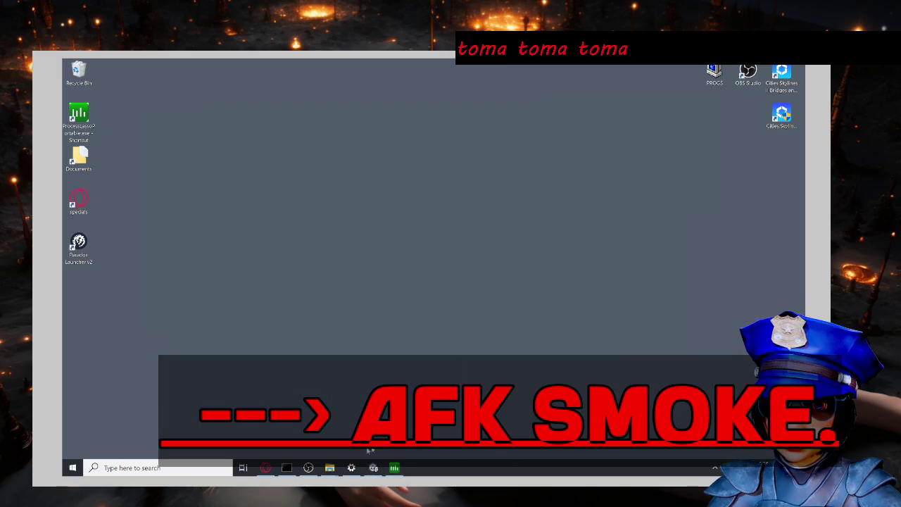
{"action": "left_click", "coordinate": [715, 469]}
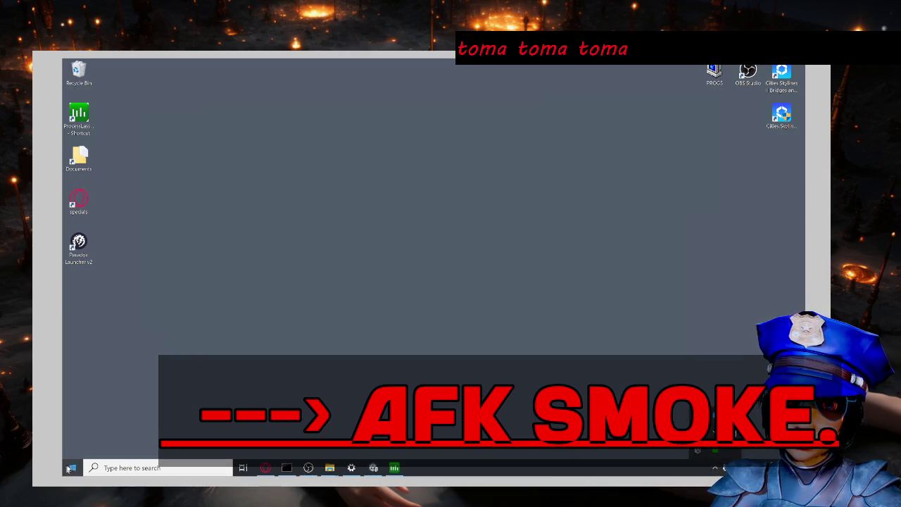
- Relaunch Steam via Windows search, close the Winter Sale popup, and restart the Liar's Bar update
{"action": "left_click", "coordinate": [73, 467]}
{"action": "type", "text": "steam"}
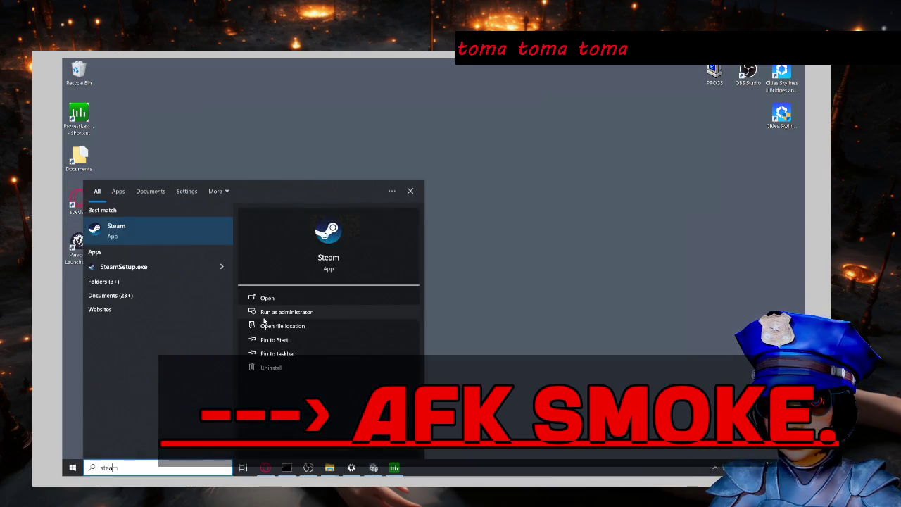
{"action": "left_click", "coordinate": [182, 241]}
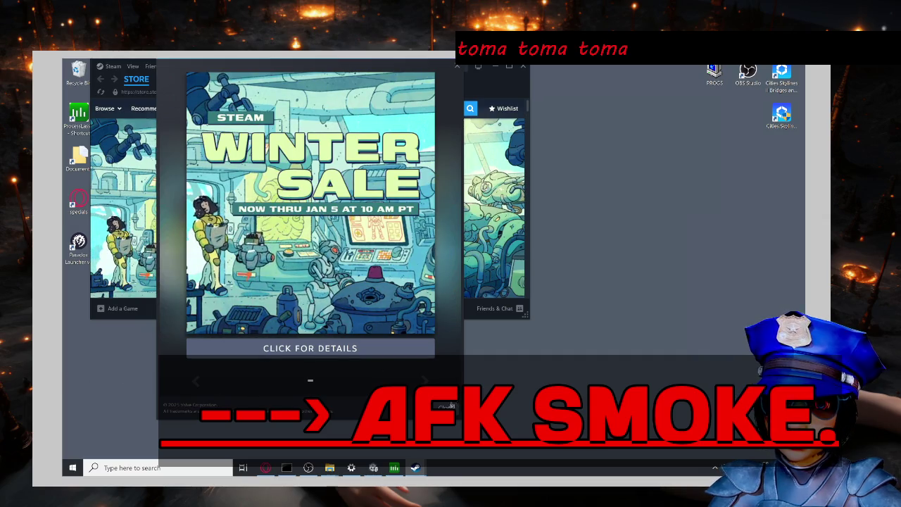
{"action": "left_click", "coordinate": [446, 407]}
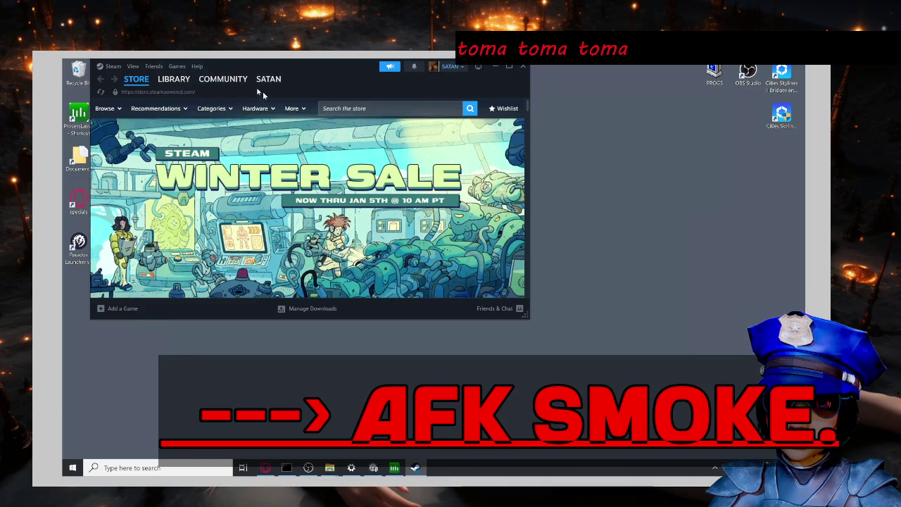
{"action": "left_click", "coordinate": [174, 81]}
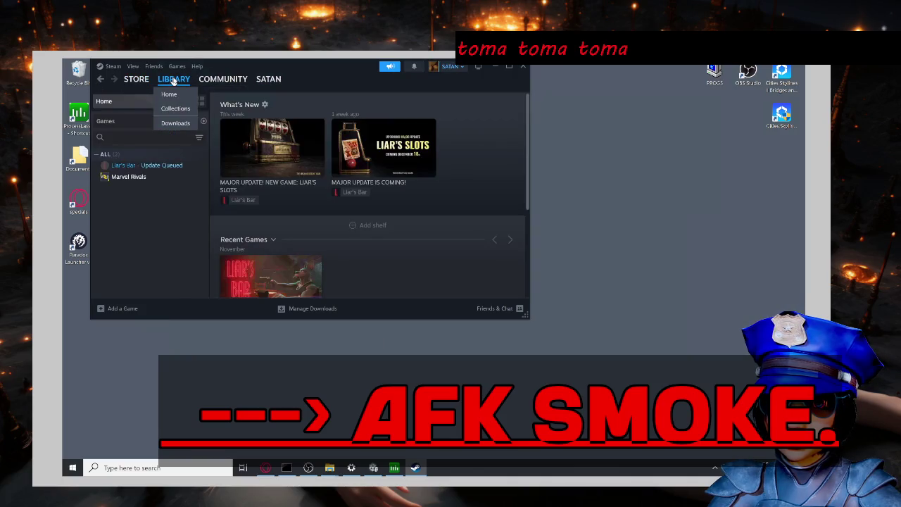
{"action": "left_click", "coordinate": [161, 167]}
{"action": "left_click", "coordinate": [247, 210]}
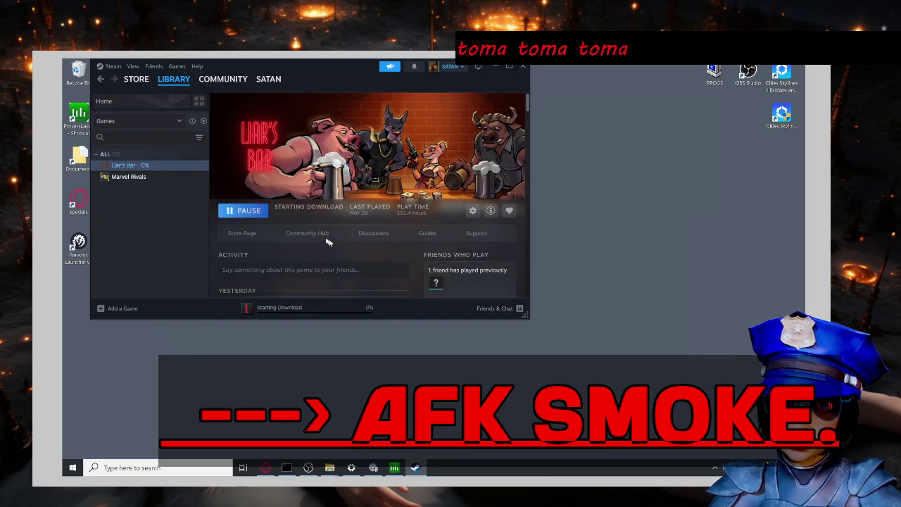
- Scroll the Liar's Bar news back to the August 28 Fair Play hotfix notes
{"action": "scroll", "coordinate": [404, 277], "scroll_direction": "down", "scroll_amount": 3}
{"action": "scroll", "coordinate": [408, 274], "scroll_direction": "down", "scroll_amount": 5}
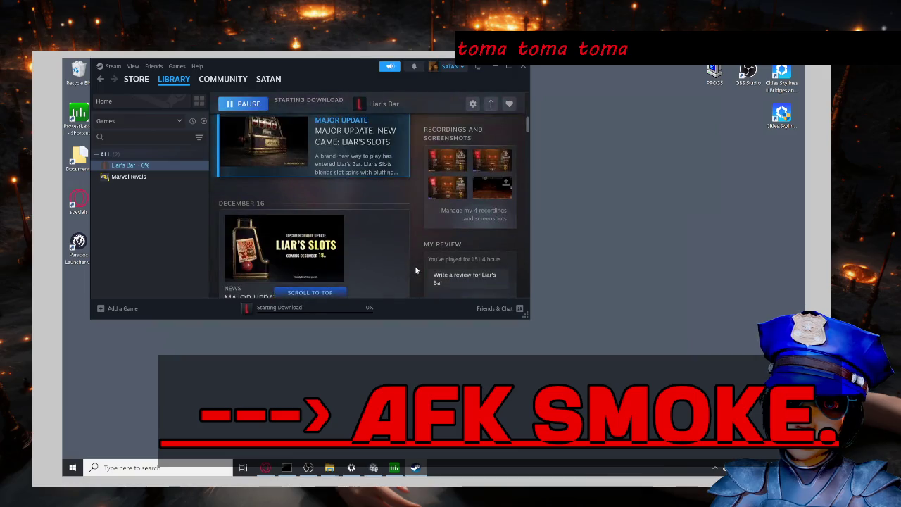
{"action": "scroll", "coordinate": [415, 266], "scroll_direction": "down", "scroll_amount": 3}
{"action": "scroll", "coordinate": [415, 265], "scroll_direction": "up", "scroll_amount": 2}
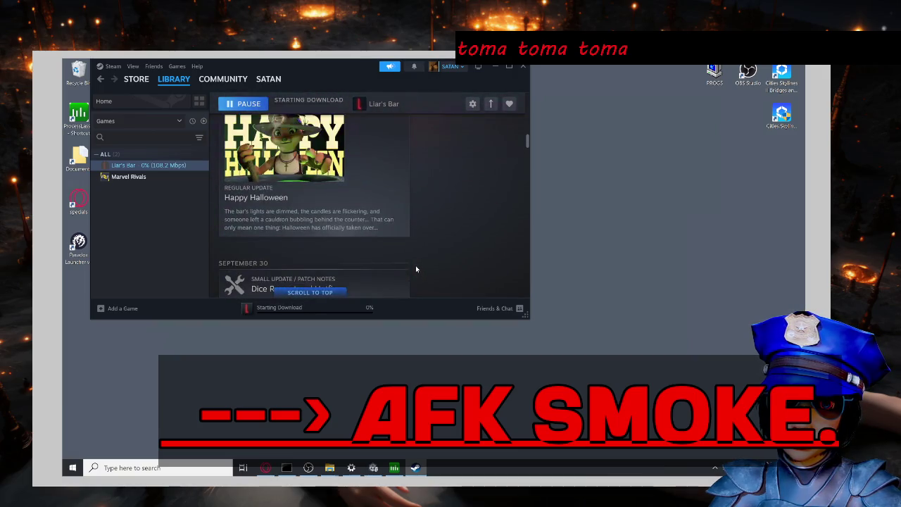
{"action": "scroll", "coordinate": [415, 267], "scroll_direction": "down", "scroll_amount": 3}
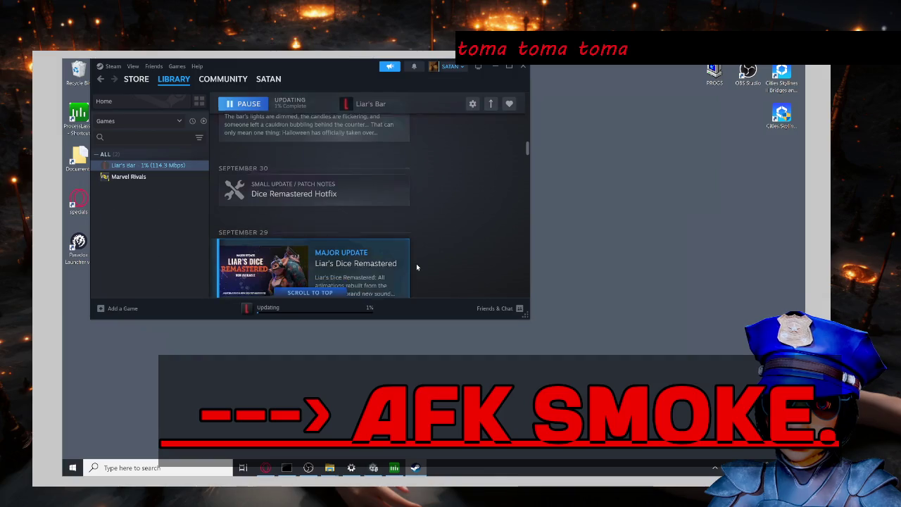
{"action": "scroll", "coordinate": [416, 267], "scroll_direction": "down", "scroll_amount": 1}
{"action": "scroll", "coordinate": [416, 267], "scroll_direction": "down", "scroll_amount": 2}
{"action": "scroll", "coordinate": [417, 267], "scroll_direction": "up", "scroll_amount": 2}
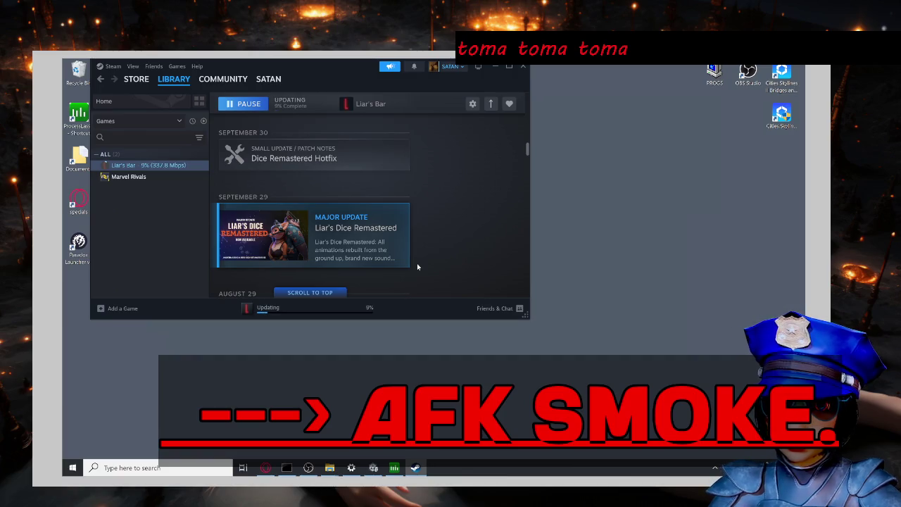
{"action": "scroll", "coordinate": [417, 266], "scroll_direction": "down", "scroll_amount": 1}
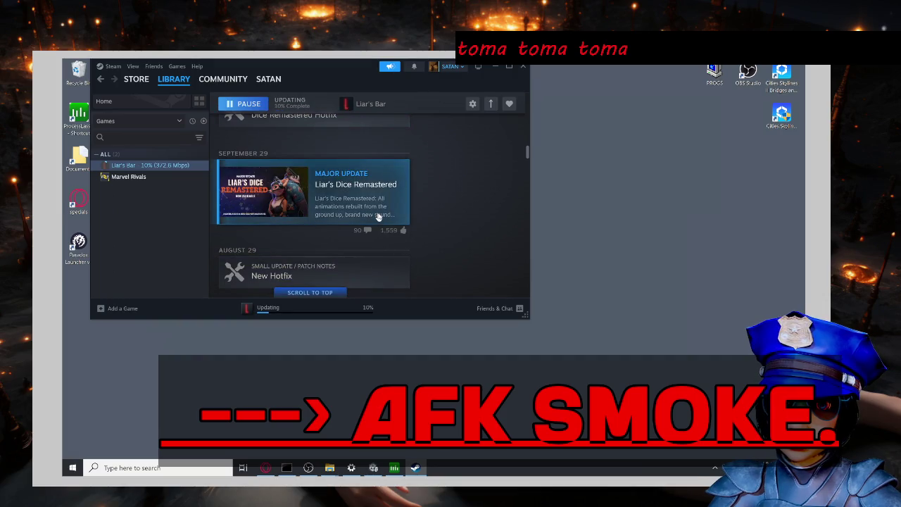
{"action": "scroll", "coordinate": [338, 266], "scroll_direction": "down", "scroll_amount": 2}
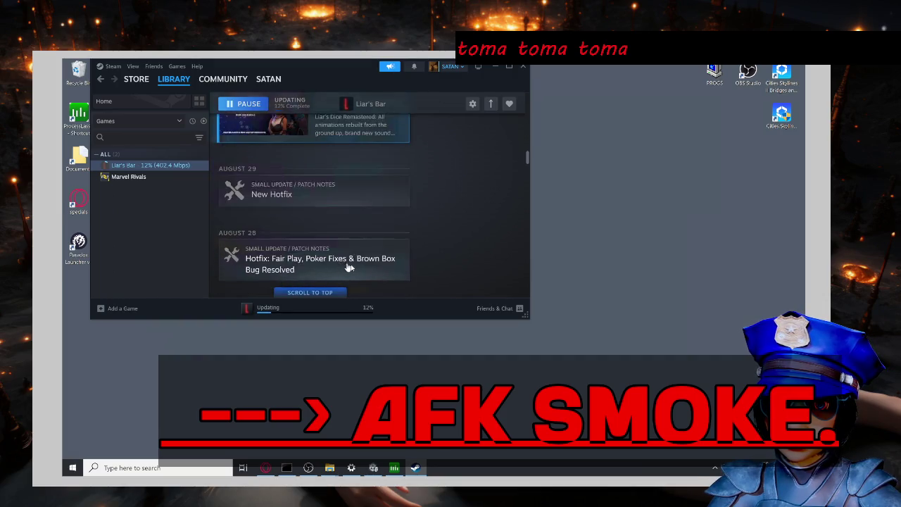
{"action": "left_click", "coordinate": [365, 127]}
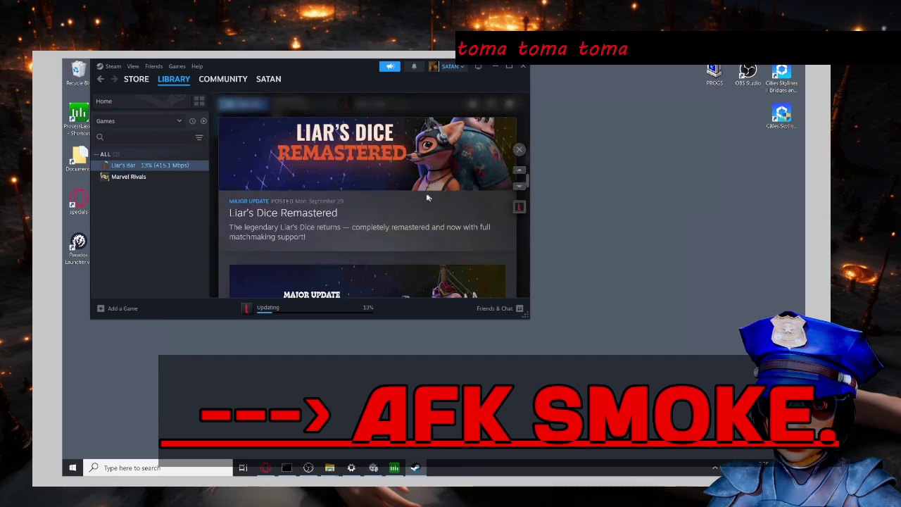
{"action": "scroll", "coordinate": [281, 204], "scroll_direction": "down", "scroll_amount": 3}
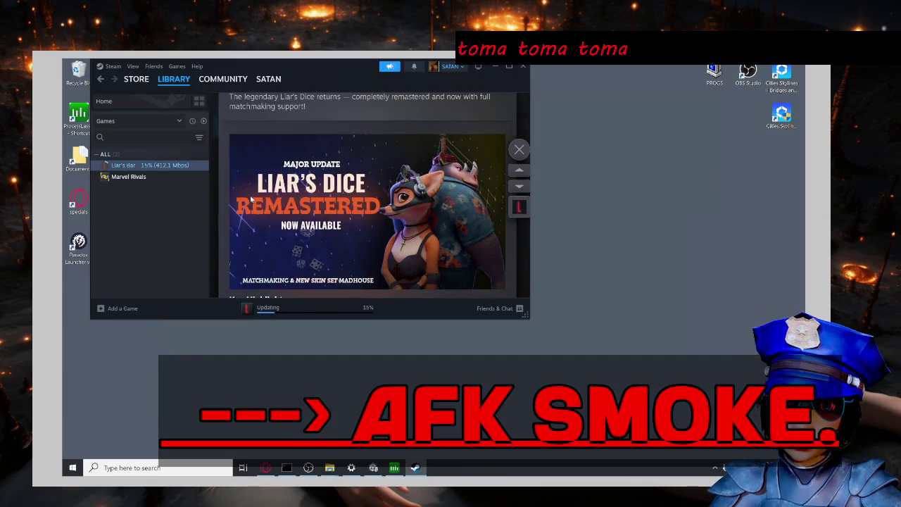
{"action": "scroll", "coordinate": [250, 200], "scroll_direction": "down", "scroll_amount": 2}
{"action": "scroll", "coordinate": [231, 201], "scroll_direction": "down", "scroll_amount": 1}
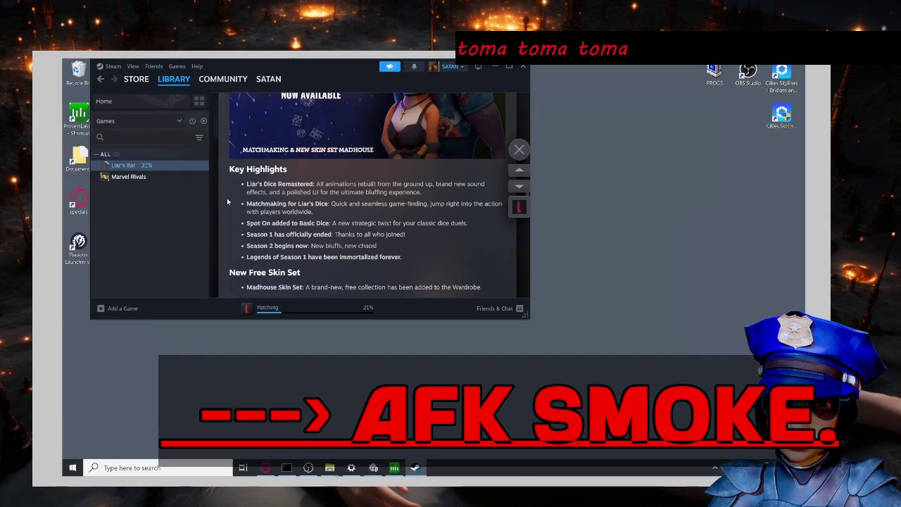
{"action": "scroll", "coordinate": [226, 204], "scroll_direction": "up", "scroll_amount": 1}
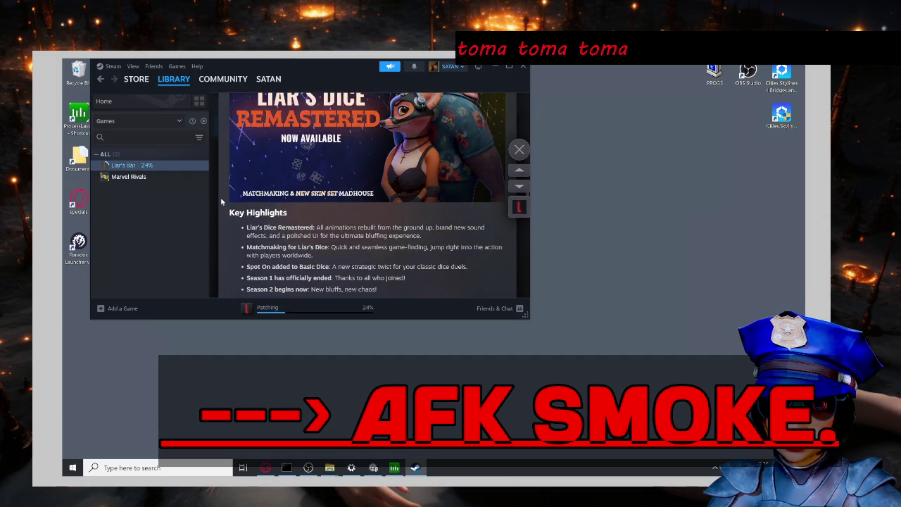
{"action": "scroll", "coordinate": [221, 202], "scroll_direction": "up", "scroll_amount": 1}
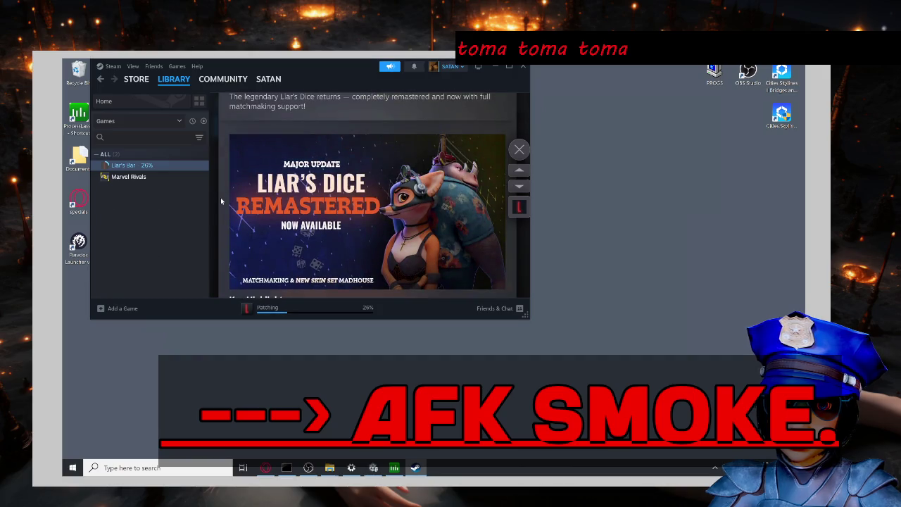
{"action": "scroll", "coordinate": [221, 202], "scroll_direction": "up", "scroll_amount": 2}
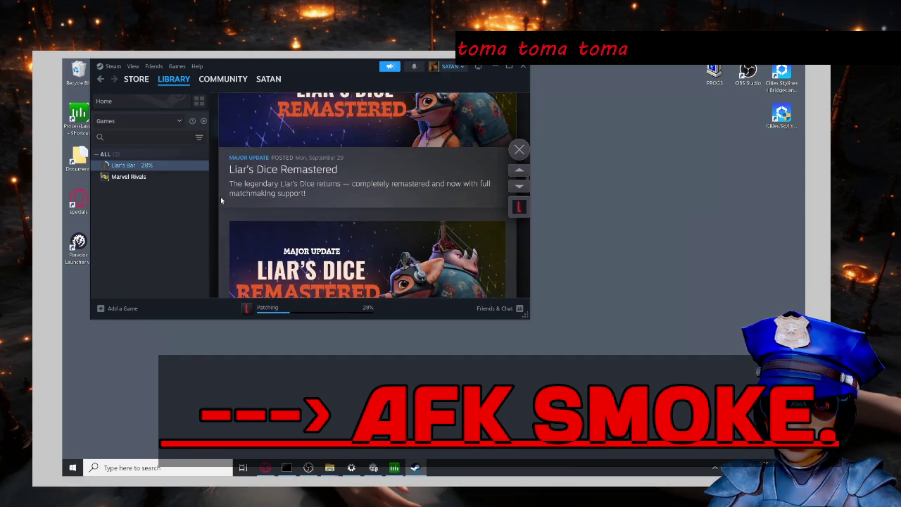
{"action": "scroll", "coordinate": [221, 201], "scroll_direction": "down", "scroll_amount": 5}
{"action": "scroll", "coordinate": [220, 201], "scroll_direction": "up", "scroll_amount": 2}
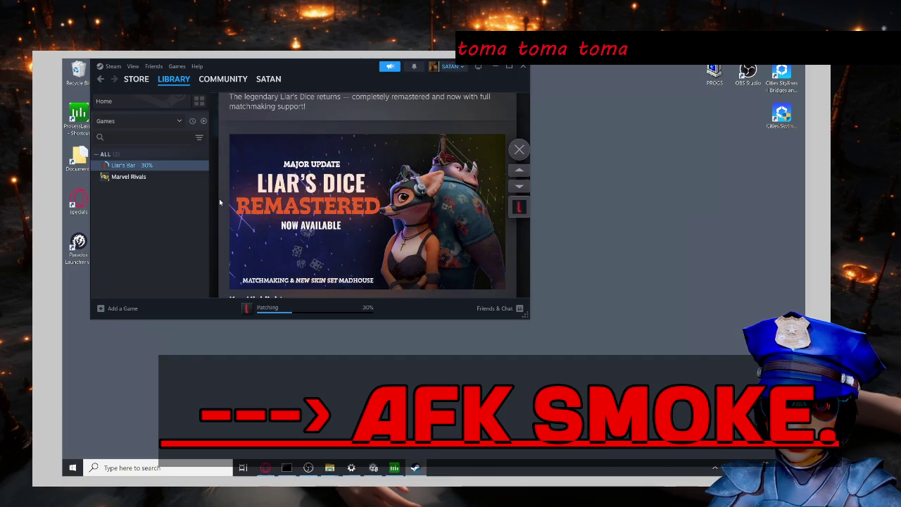
{"action": "scroll", "coordinate": [219, 200], "scroll_direction": "down", "scroll_amount": 3}
{"action": "scroll", "coordinate": [219, 199], "scroll_direction": "down", "scroll_amount": 3}
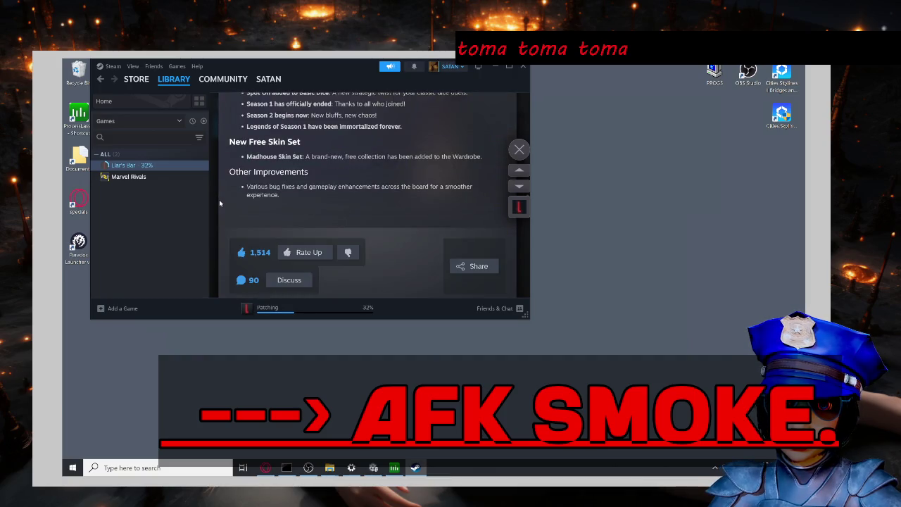
{"action": "scroll", "coordinate": [380, 243], "scroll_direction": "down", "scroll_amount": 5}
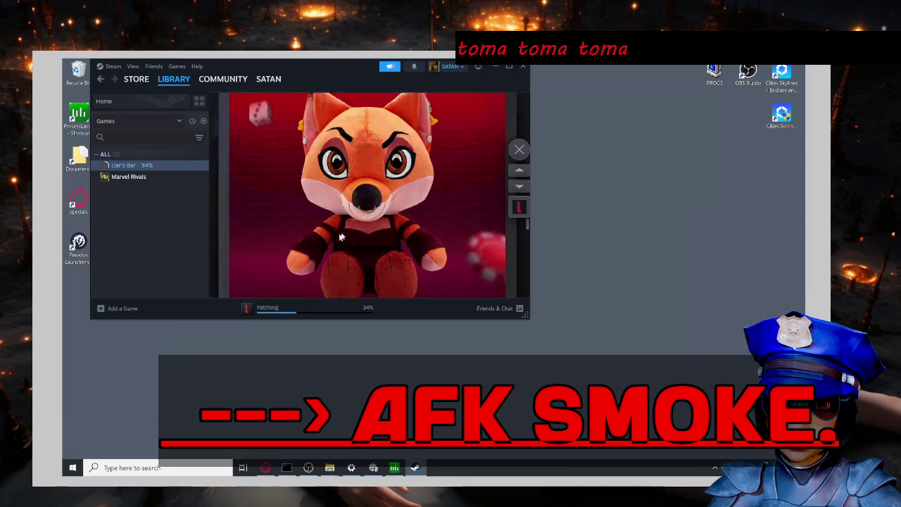
{"action": "left_click", "coordinate": [518, 150]}
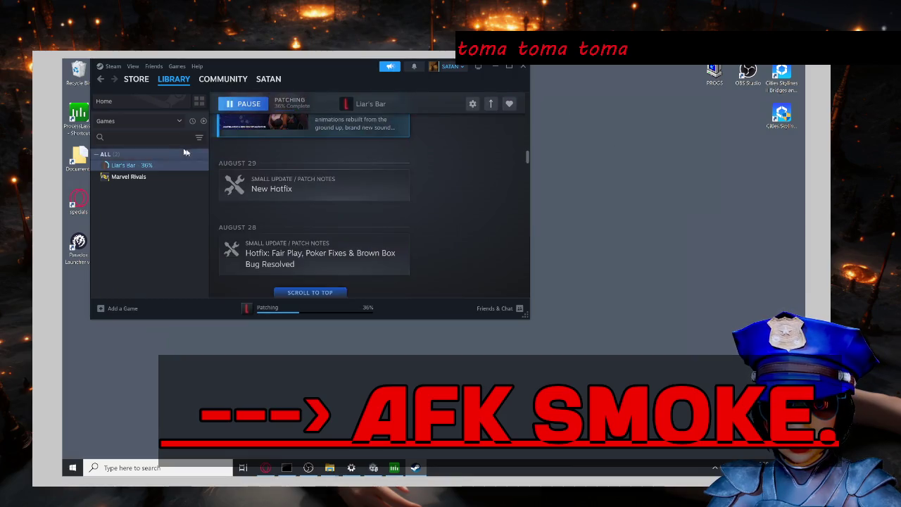
{"action": "scroll", "coordinate": [429, 188], "scroll_direction": "up", "scroll_amount": 4}
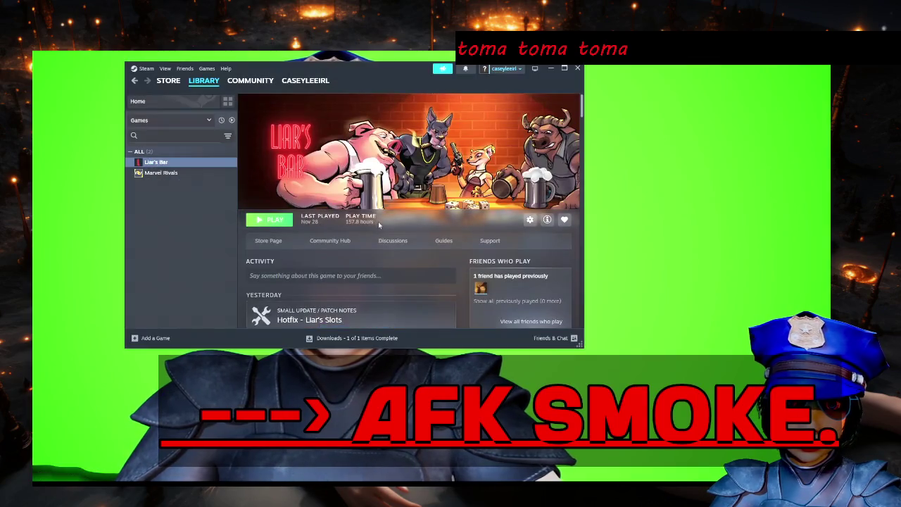
- Launch Liar's Bar, open your Steam profile for editing, and fill in the Real Name field
{"action": "left_click", "coordinate": [277, 223]}
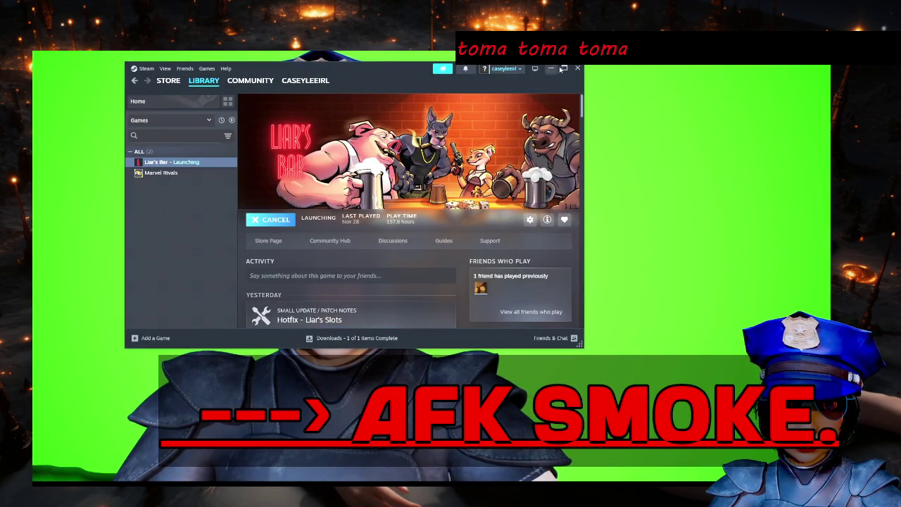
{"action": "left_click", "coordinate": [504, 69]}
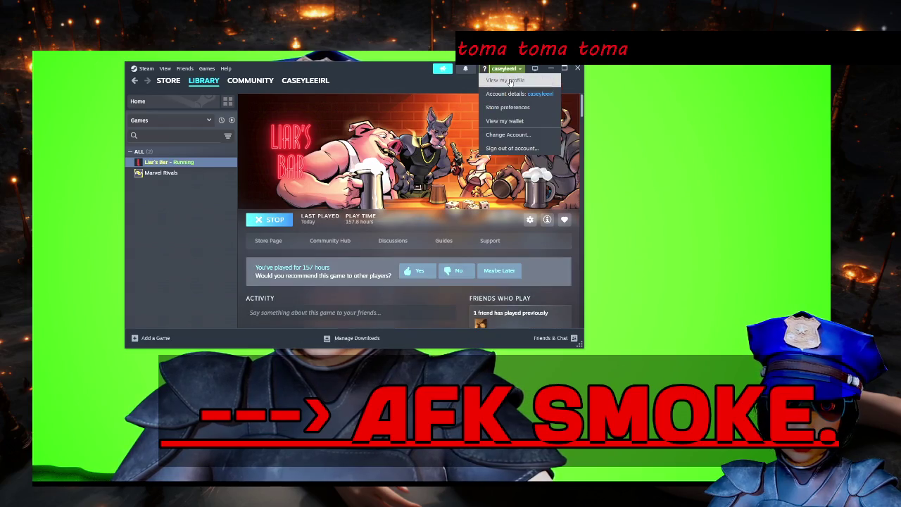
{"action": "left_click", "coordinate": [510, 81]}
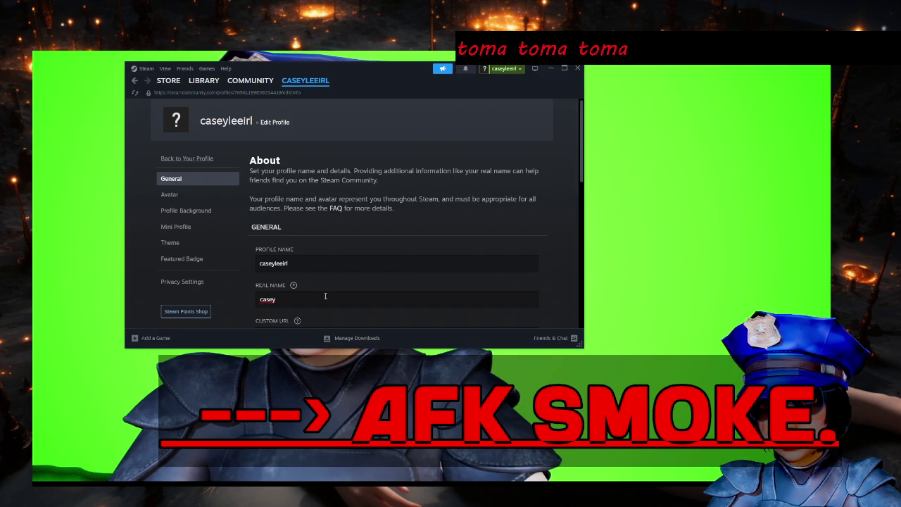
{"action": "type", "text": "sey lee"}
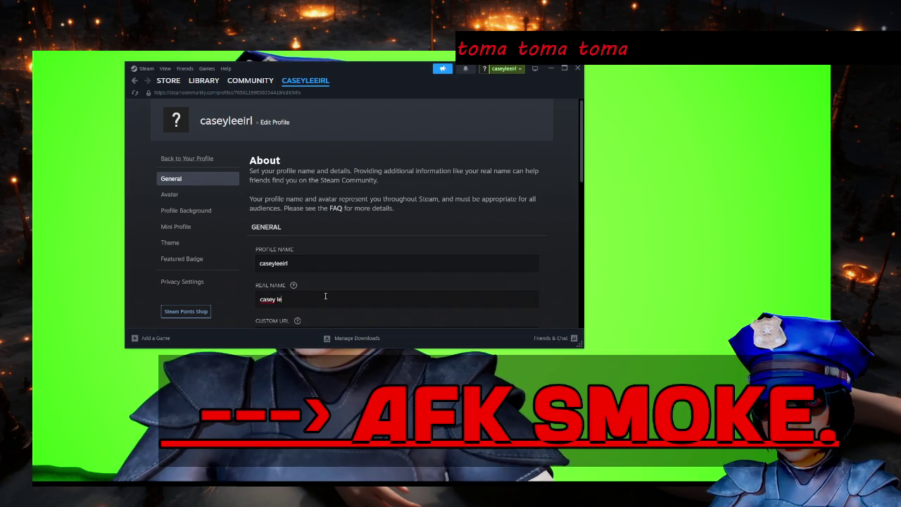
{"action": "scroll", "coordinate": [362, 256], "scroll_direction": "down", "scroll_amount": 3}
{"action": "scroll", "coordinate": [364, 253], "scroll_direction": "up", "scroll_amount": 1}
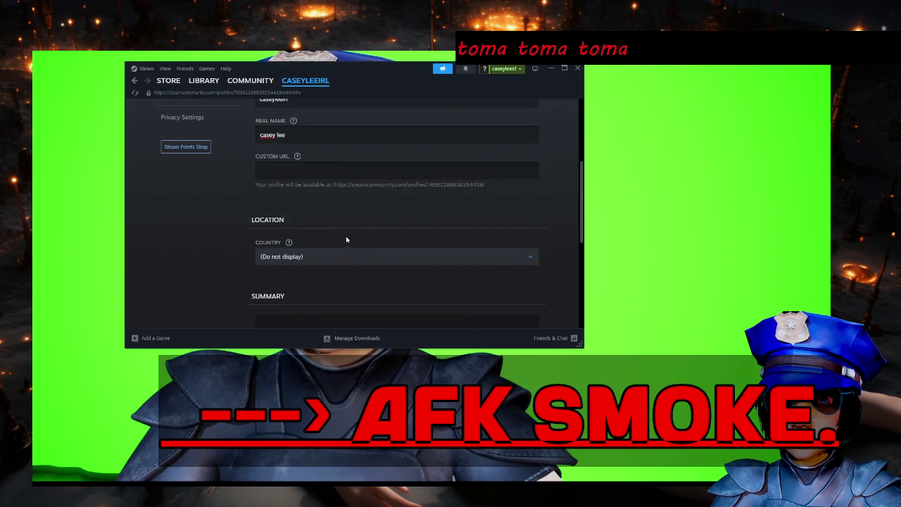
{"action": "scroll", "coordinate": [349, 241], "scroll_direction": "down", "scroll_amount": 2}
{"action": "scroll", "coordinate": [360, 248], "scroll_direction": "up", "scroll_amount": 1}
{"action": "scroll", "coordinate": [348, 262], "scroll_direction": "down", "scroll_amount": 1}
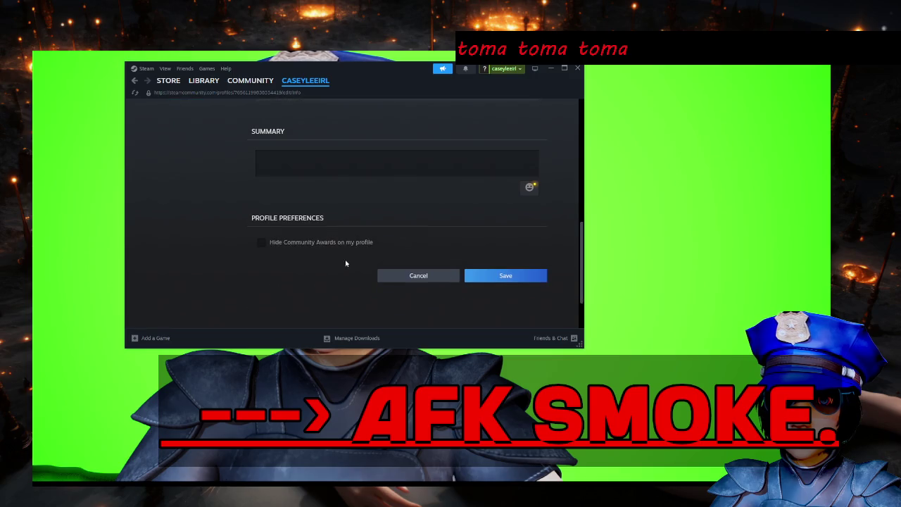
- Set the profile summary to 'HARO.' and save the profile changes
{"action": "left_click", "coordinate": [353, 161]}
{"action": "type", "text": "HARO. I"}
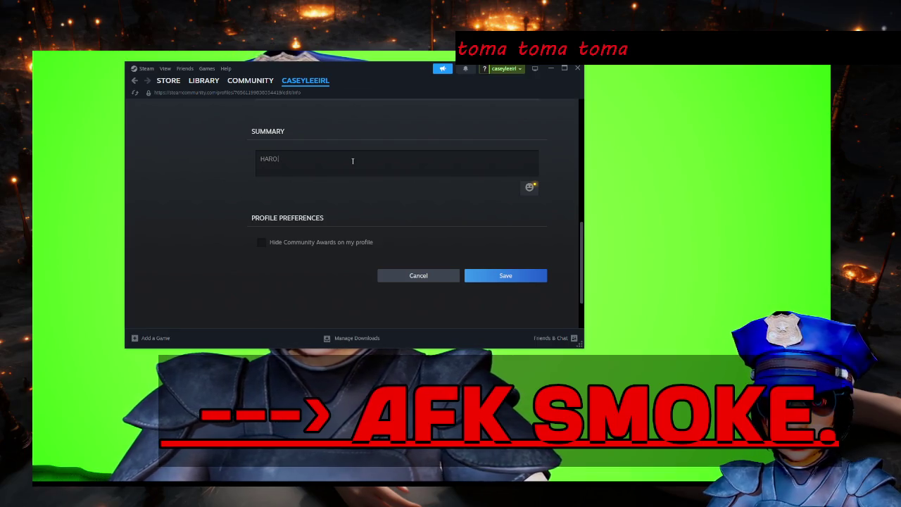
{"action": "left_click", "coordinate": [505, 275]}
{"action": "scroll", "coordinate": [363, 232], "scroll_direction": "down", "scroll_amount": 4}
{"action": "scroll", "coordinate": [533, 275], "scroll_direction": "up", "scroll_amount": 3}
{"action": "scroll", "coordinate": [533, 275], "scroll_direction": "down", "scroll_amount": 10}
{"action": "left_click", "coordinate": [516, 229]}
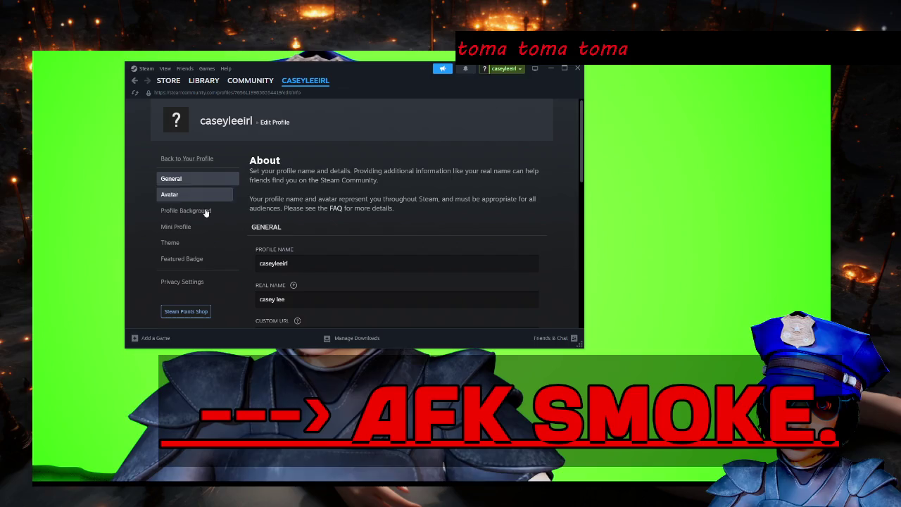
{"action": "left_click", "coordinate": [204, 195]}
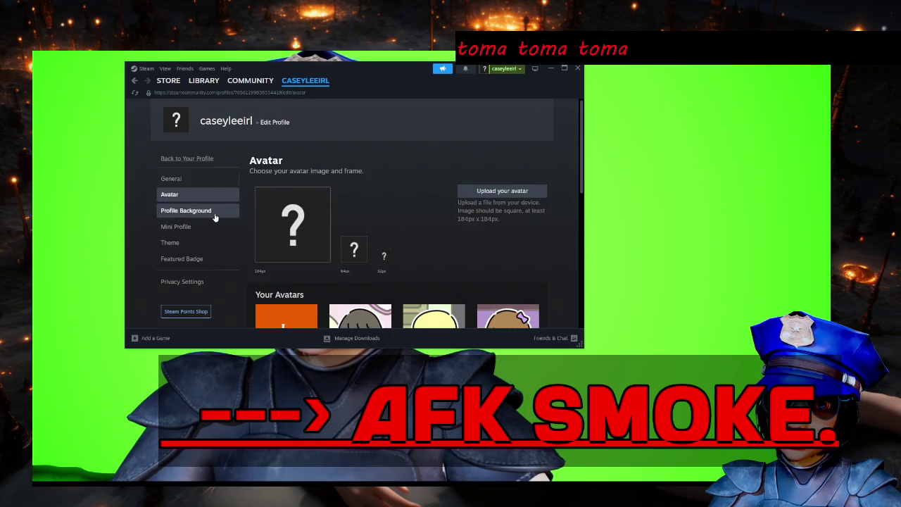
- Upload the pink anime-eye image as the avatar, adjust its crop, and save it
{"action": "left_click", "coordinate": [517, 192]}
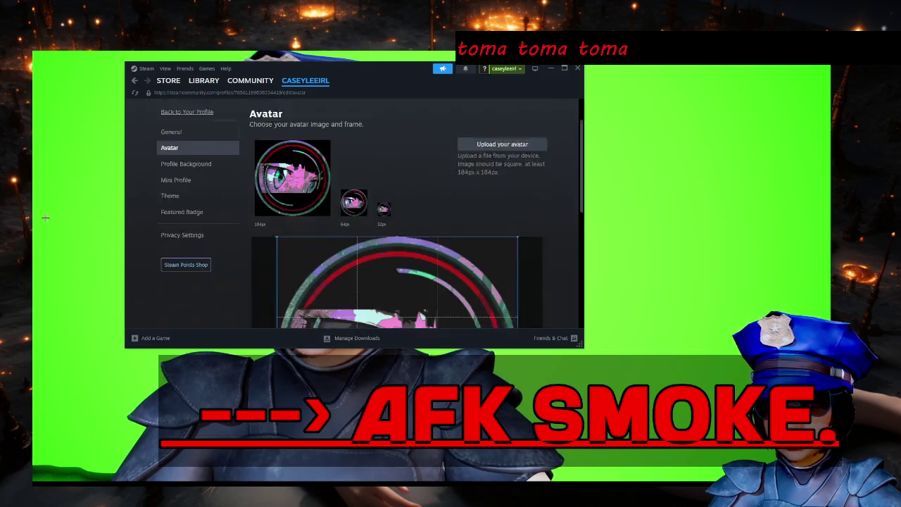
{"action": "mouse_move", "coordinate": [409, 261]}
{"action": "left_mouse_down"}
{"action": "mouse_move", "coordinate": [535, 266]}
{"action": "mouse_move", "coordinate": [544, 245]}
{"action": "left_mouse_up"}
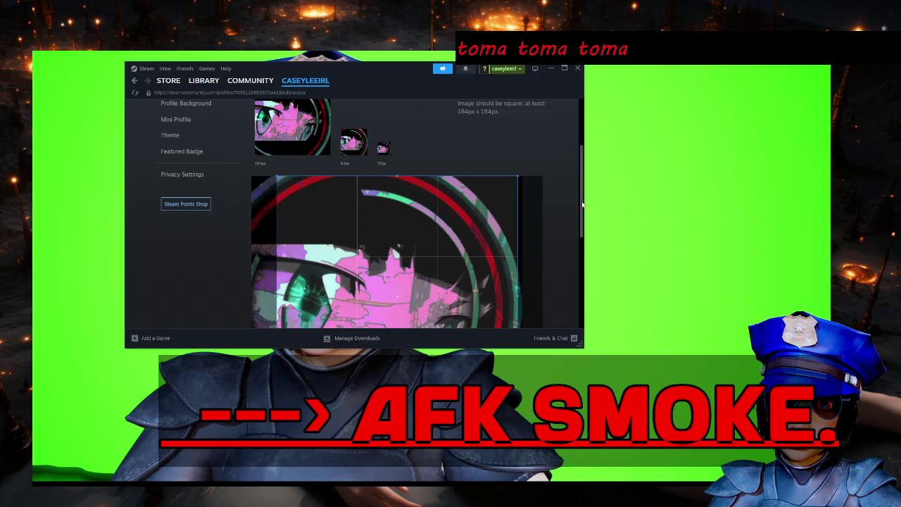
{"action": "scroll", "coordinate": [582, 204], "scroll_direction": "down", "scroll_amount": 5}
{"action": "left_click", "coordinate": [503, 212]}
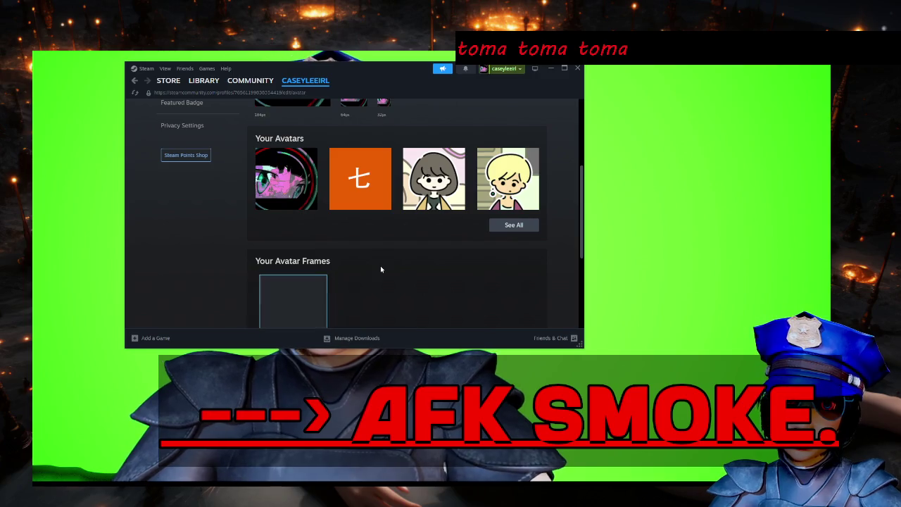
- Look through the Background, Mini Profile, Theme and Featured Badge sections, then return to the profile
{"action": "scroll", "coordinate": [414, 282], "scroll_direction": "down", "scroll_amount": 3}
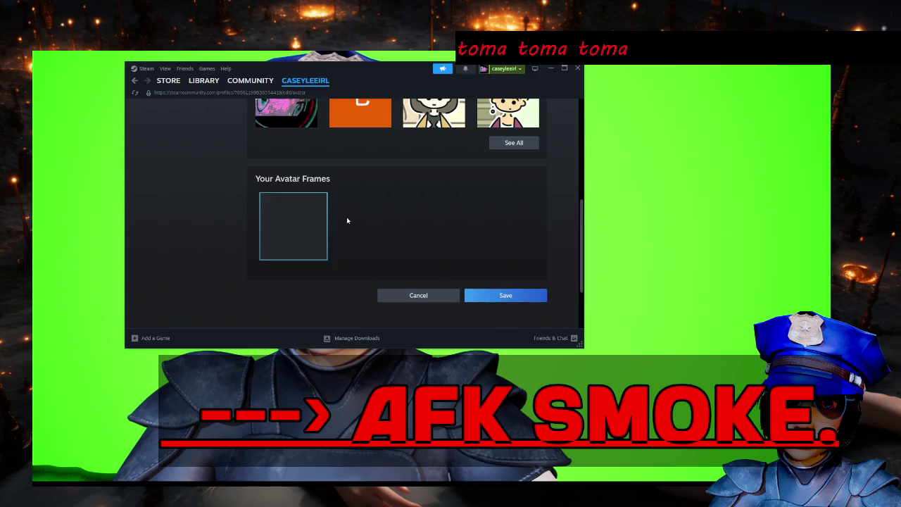
{"action": "scroll", "coordinate": [358, 223], "scroll_direction": "up", "scroll_amount": 1}
{"action": "scroll", "coordinate": [465, 309], "scroll_direction": "down", "scroll_amount": 2}
{"action": "scroll", "coordinate": [370, 275], "scroll_direction": "up", "scroll_amount": 5}
{"action": "left_click", "coordinate": [187, 211]}
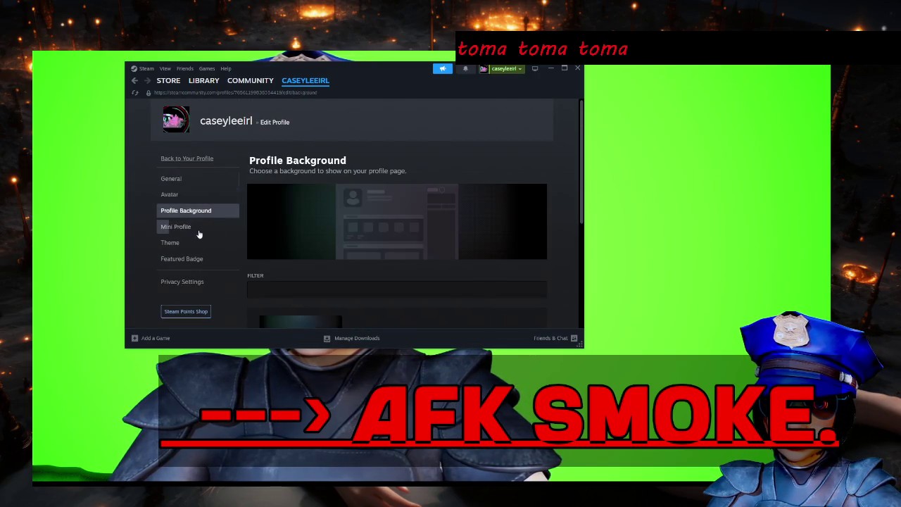
{"action": "left_click", "coordinate": [190, 226]}
{"action": "left_click", "coordinate": [199, 242]}
{"action": "left_click", "coordinate": [196, 259]}
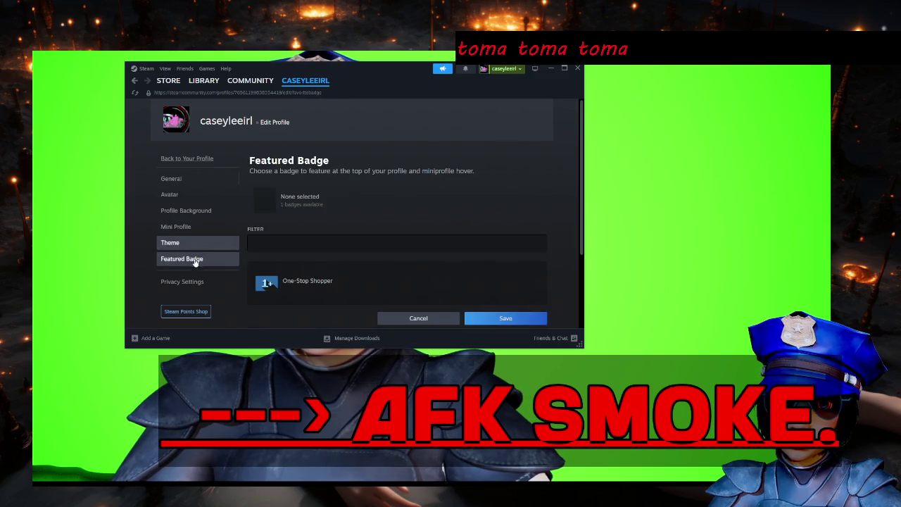
{"action": "left_click", "coordinate": [229, 160]}
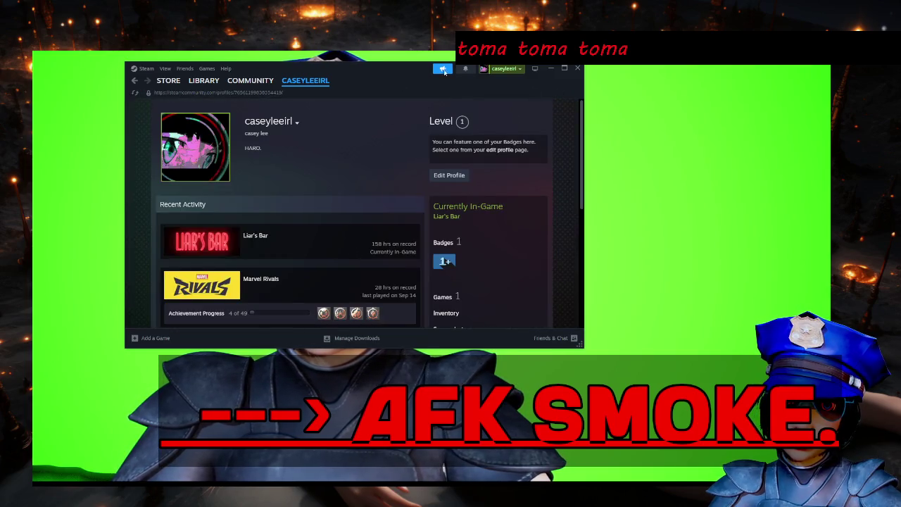
- Go to the Steam Library home and open the Liar's Bar game page
{"action": "left_click", "coordinate": [143, 69]}
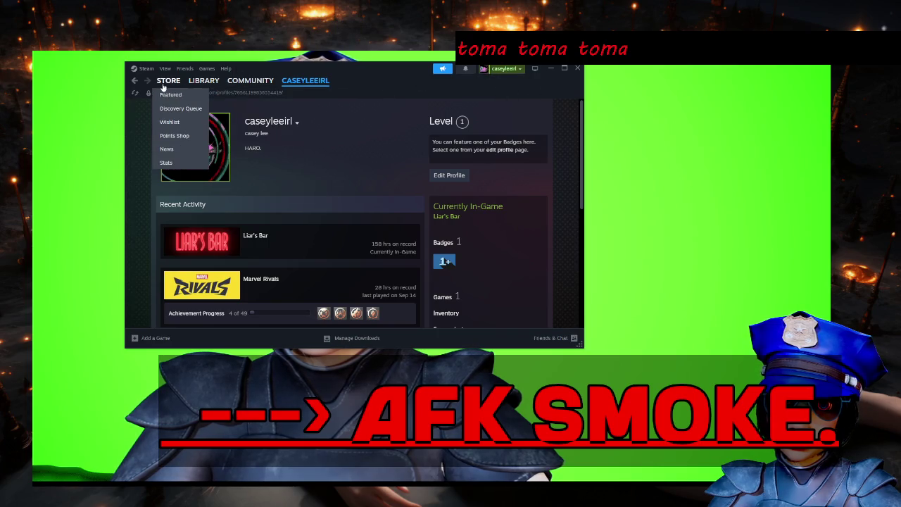
{"action": "scroll", "coordinate": [312, 263], "scroll_direction": "down", "scroll_amount": 10}
{"action": "scroll", "coordinate": [281, 264], "scroll_direction": "up", "scroll_amount": 10}
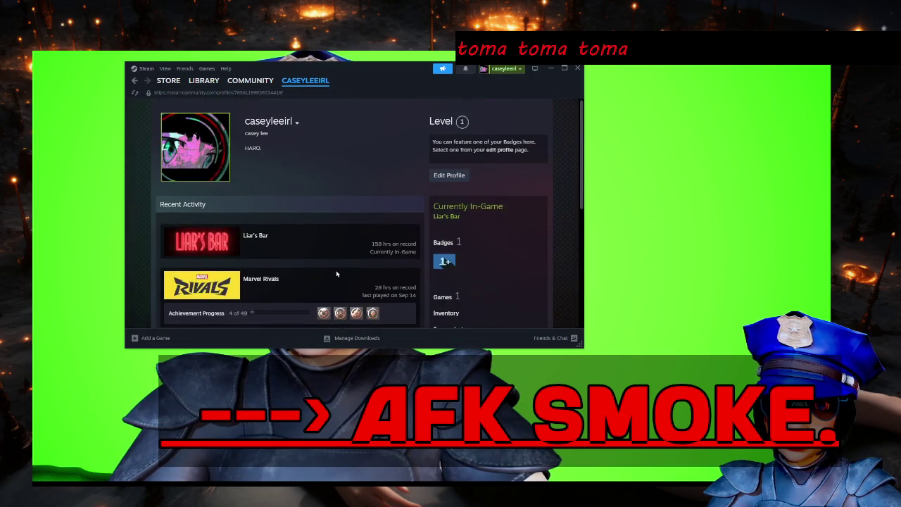
{"action": "scroll", "coordinate": [211, 265], "scroll_direction": "down", "scroll_amount": 1}
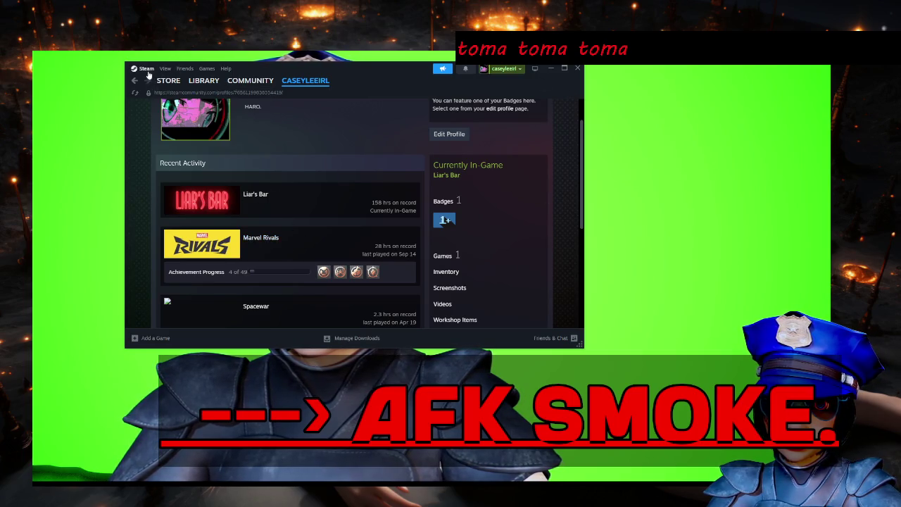
{"action": "left_click", "coordinate": [204, 69]}
{"action": "left_click", "coordinate": [224, 82]}
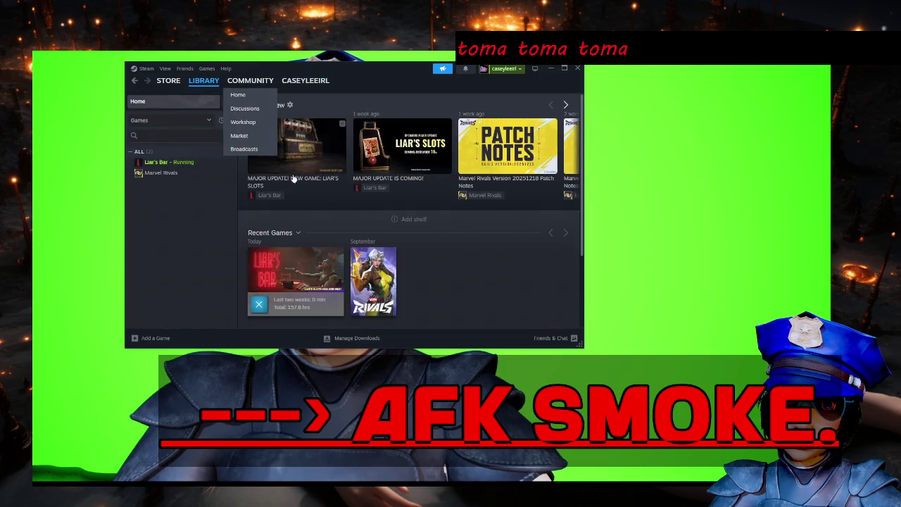
{"action": "left_click", "coordinate": [190, 163]}
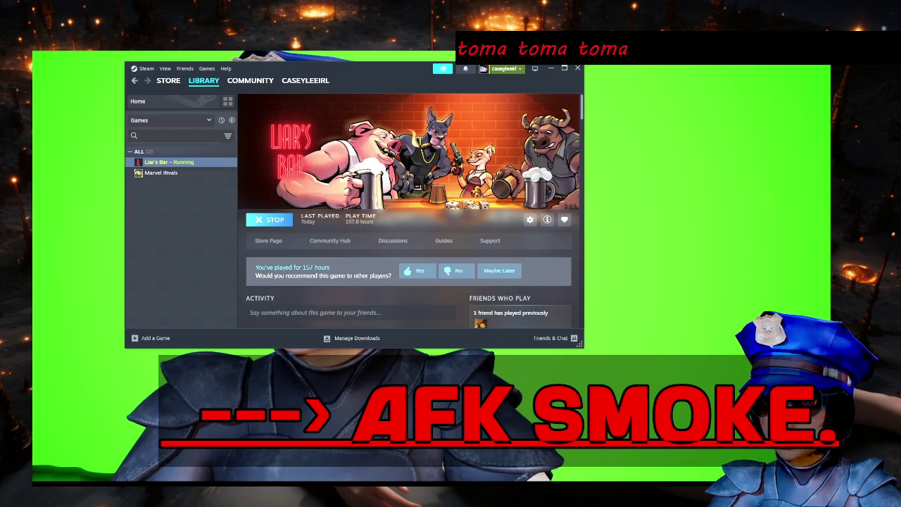
- Move the Steam window up-left, scroll the news feed, and bring Unity to the front
{"action": "left_click_drag", "start_coordinate": [569, 165], "coordinate": [512, 120]}
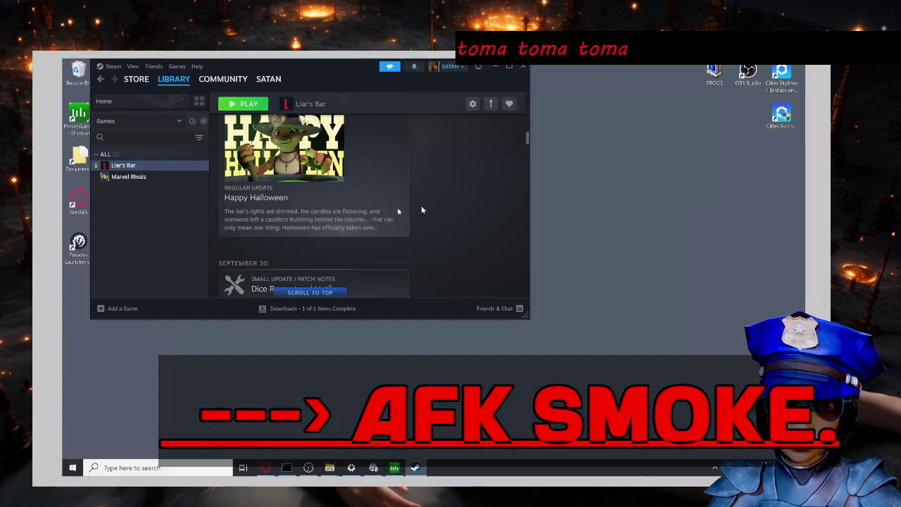
{"action": "scroll", "coordinate": [366, 245], "scroll_direction": "down", "scroll_amount": 2}
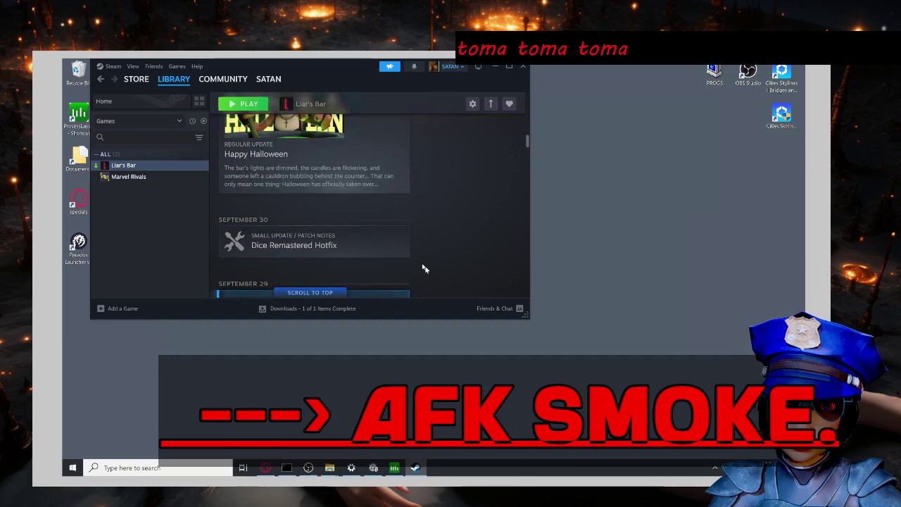
{"action": "scroll", "coordinate": [369, 263], "scroll_direction": "up", "scroll_amount": 10}
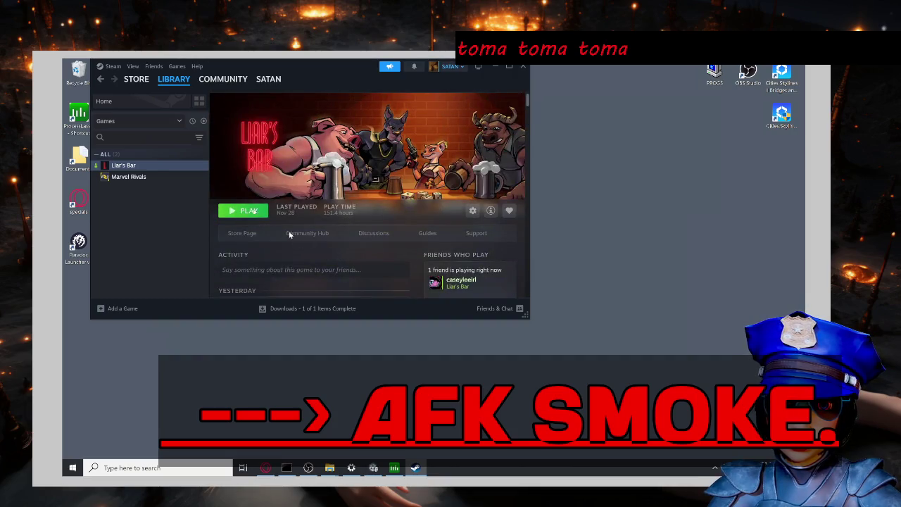
{"action": "left_click", "coordinate": [374, 469]}
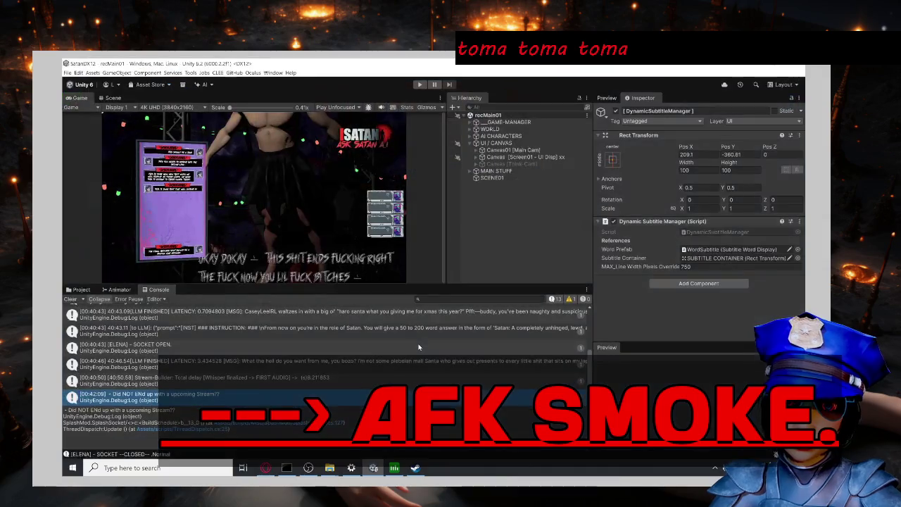
- Clear the Console and deactivate WORD OBJECT under DynamicSubtitleManager to hide the subtitle text
{"action": "left_click", "coordinate": [70, 299]}
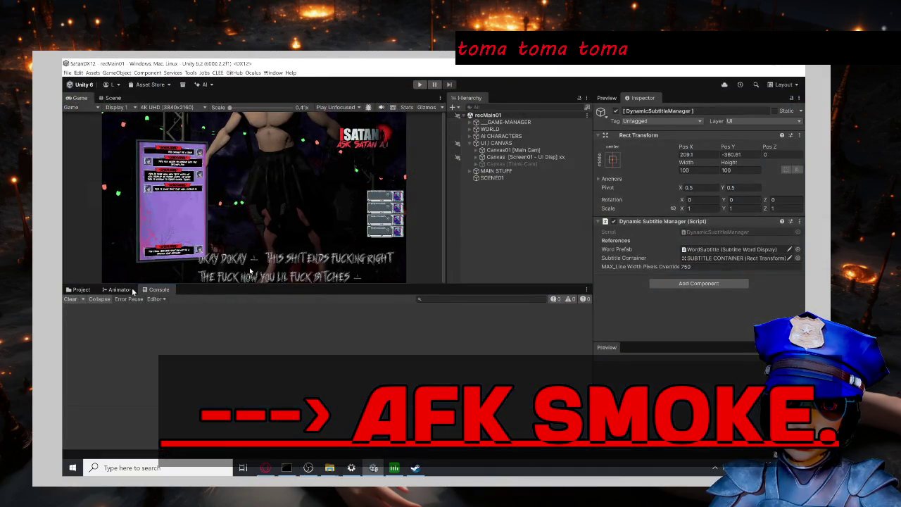
{"action": "left_click", "coordinate": [482, 150]}
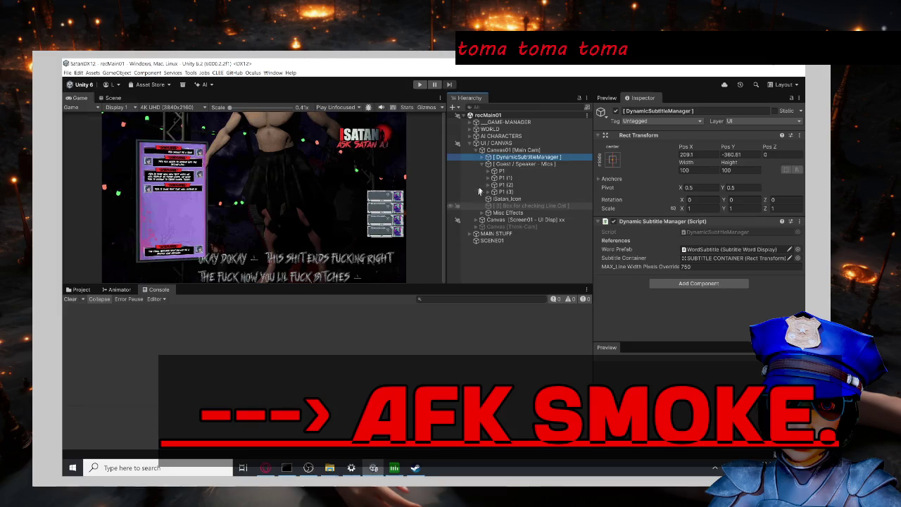
{"action": "left_click", "coordinate": [483, 213]}
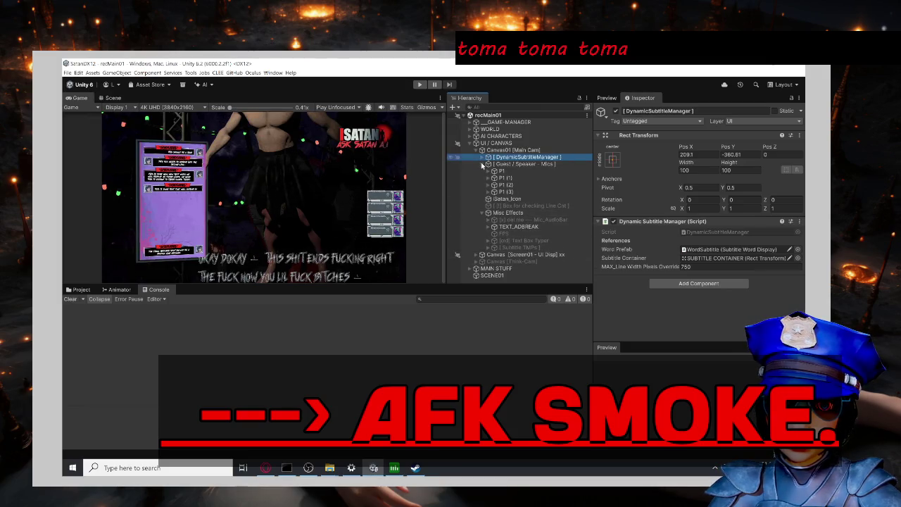
{"action": "left_click", "coordinate": [483, 164]}
{"action": "left_click", "coordinate": [483, 185]}
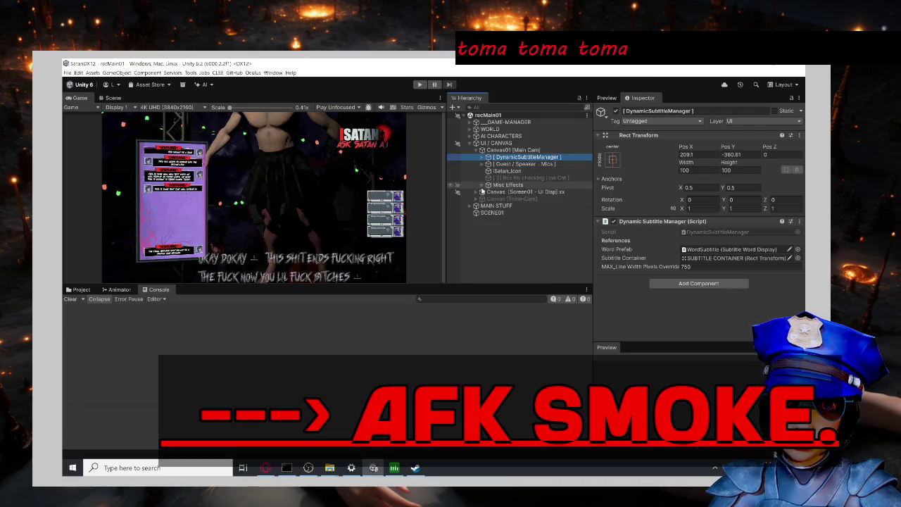
{"action": "left_click", "coordinate": [482, 157]}
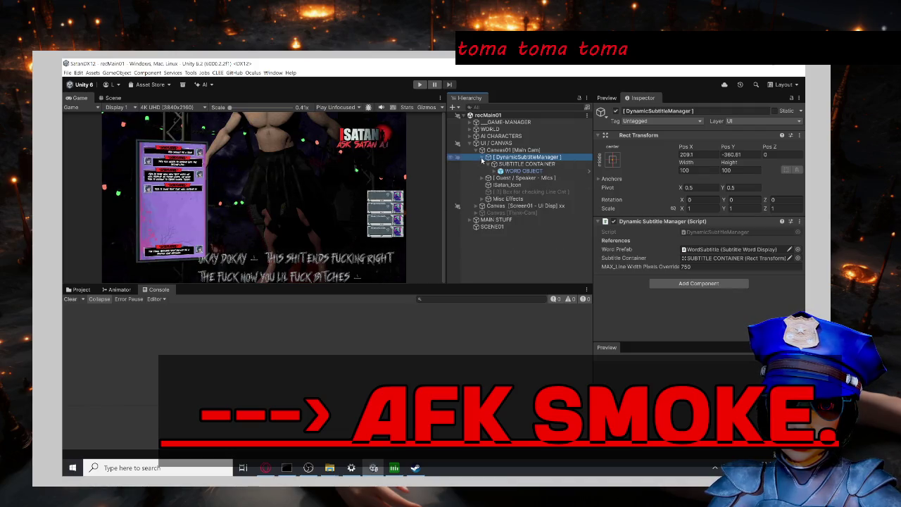
{"action": "left_click", "coordinate": [514, 171]}
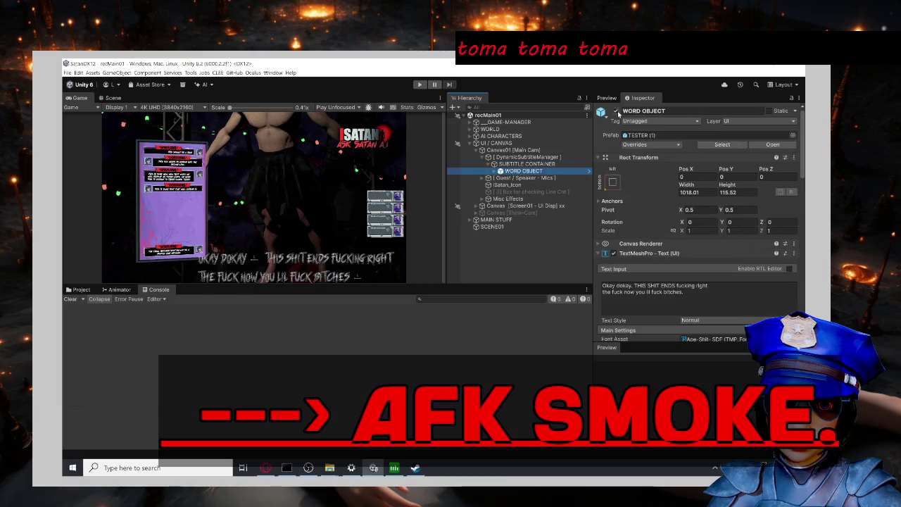
{"action": "left_click", "coordinate": [616, 112]}
- Save the scene and start Play mode
{"action": "left_click", "coordinate": [71, 74]}
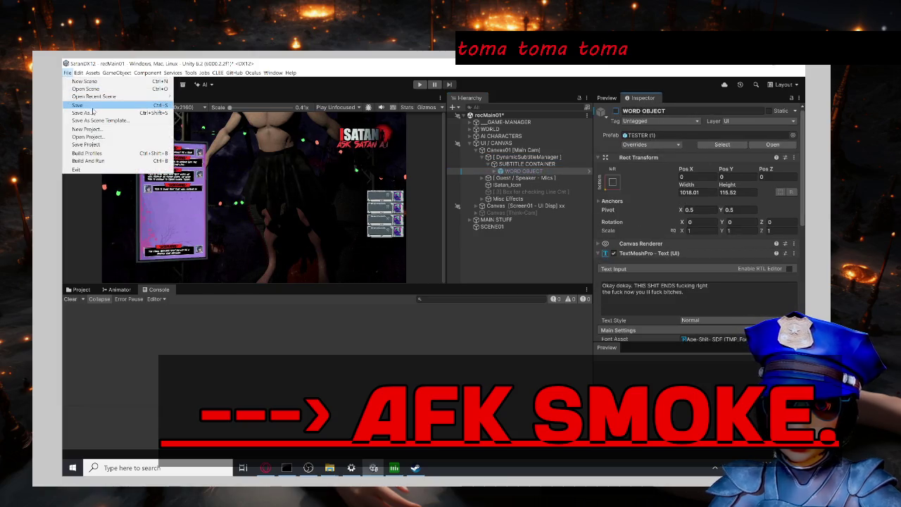
{"action": "left_click", "coordinate": [90, 106]}
{"action": "left_click", "coordinate": [421, 85]}
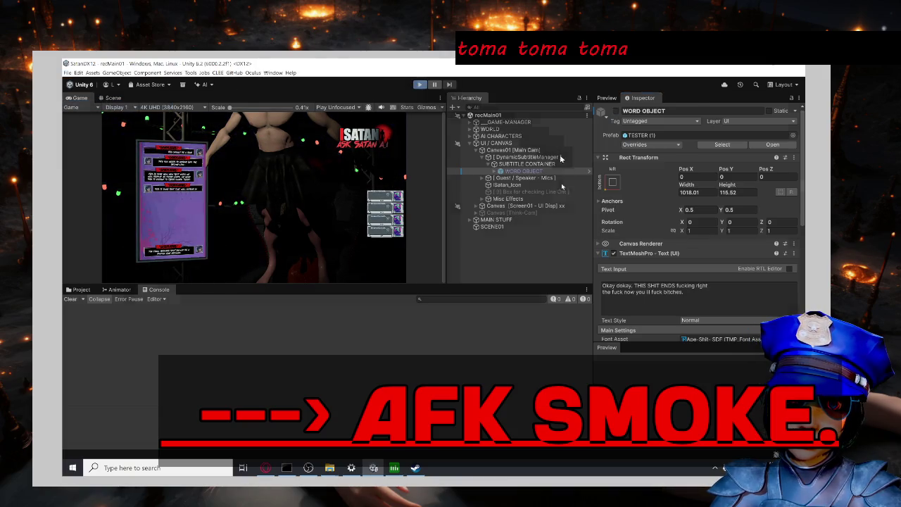
- Bring Steam forward and scroll its page, then clear the Unity Console again
{"action": "left_click", "coordinate": [416, 468]}
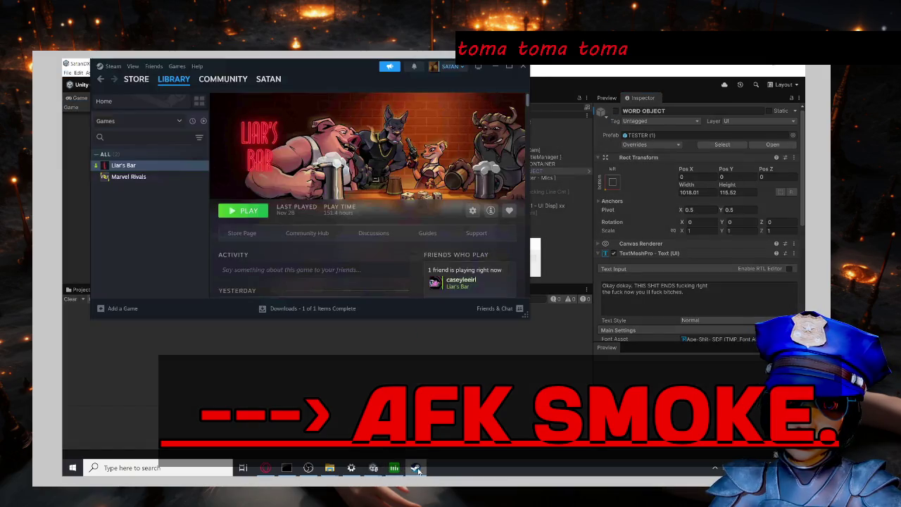
{"action": "scroll", "coordinate": [374, 266], "scroll_direction": "down", "scroll_amount": 3}
{"action": "scroll", "coordinate": [412, 267], "scroll_direction": "down", "scroll_amount": 3}
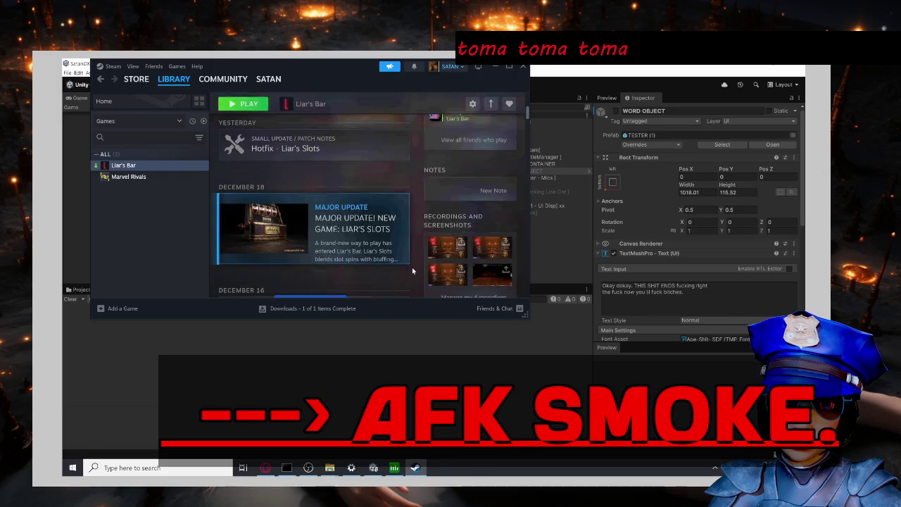
{"action": "scroll", "coordinate": [414, 269], "scroll_direction": "up", "scroll_amount": 3}
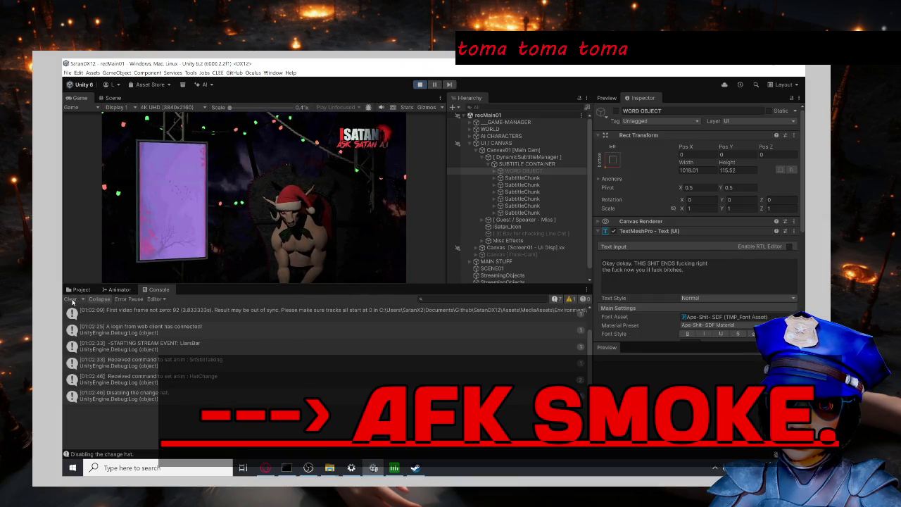
{"action": "left_click", "coordinate": [70, 300]}
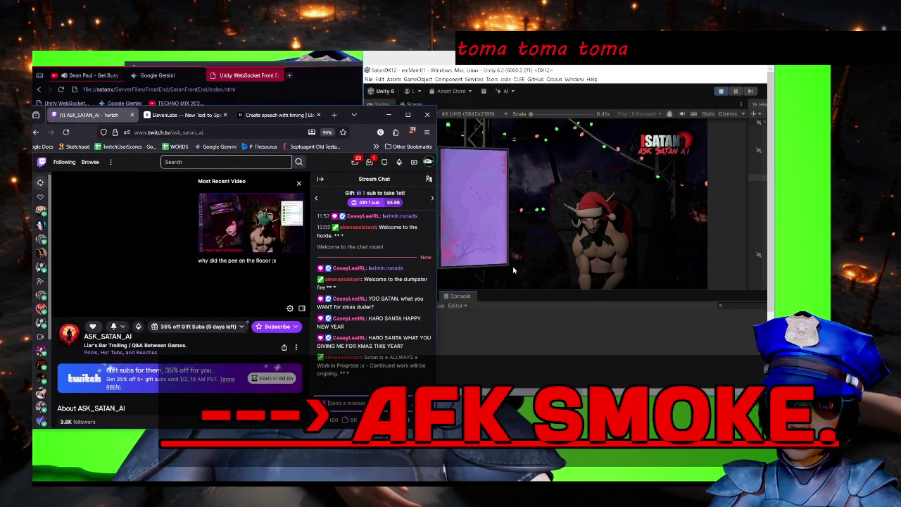
- Send 'O SANTA - WHAT YOU GIVING ME FOR XMAS' to the Twitch stream chat
{"action": "type", "text": "O SANTA "}
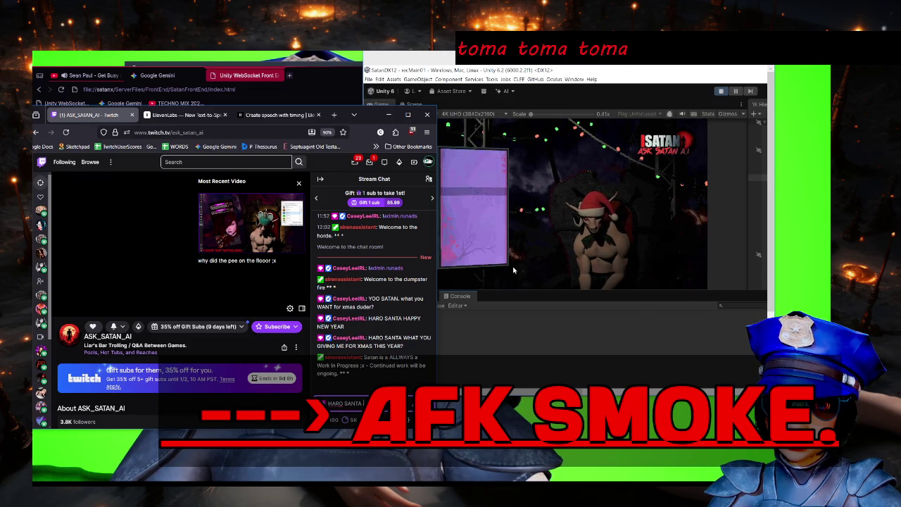
{"action": "type", "text": "- WHAT YOU GIVING ME FOR "}
{"action": "type", "text": "XMAS TH"}
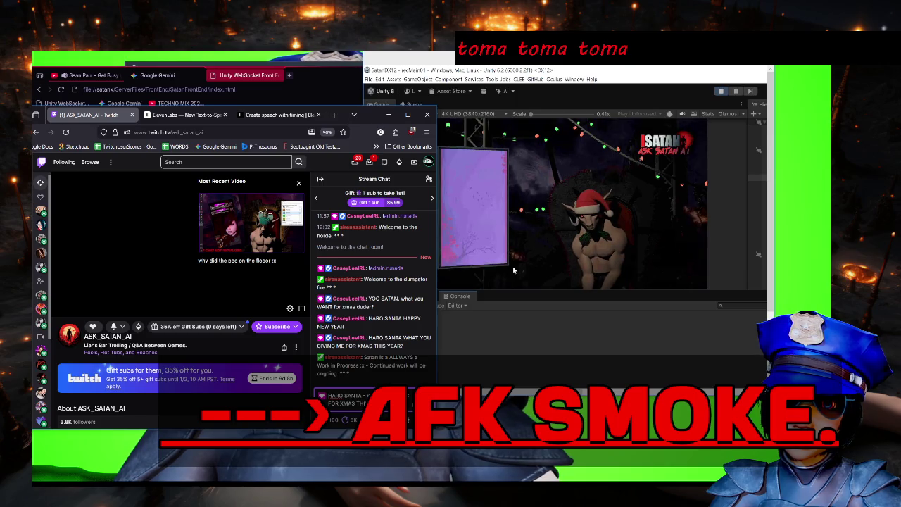
{"action": "key", "text": "Return"}
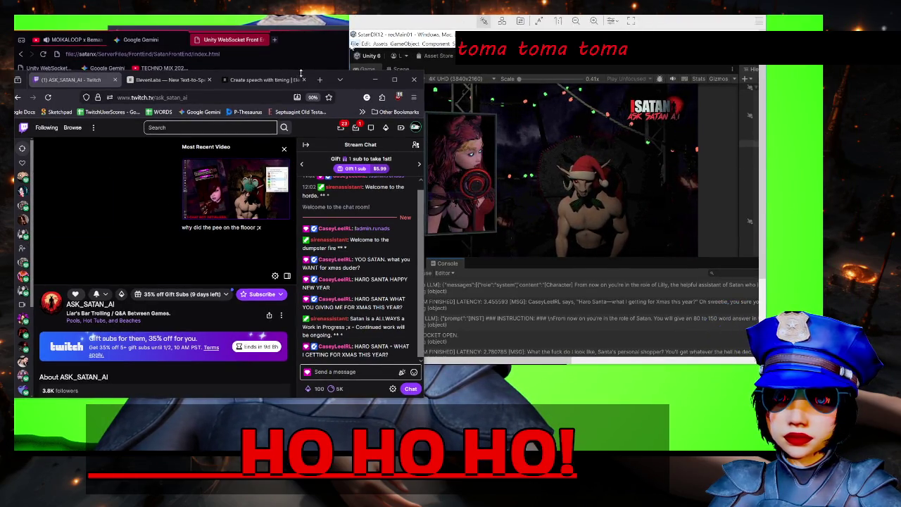
{"action": "left_click", "coordinate": [591, 238]}
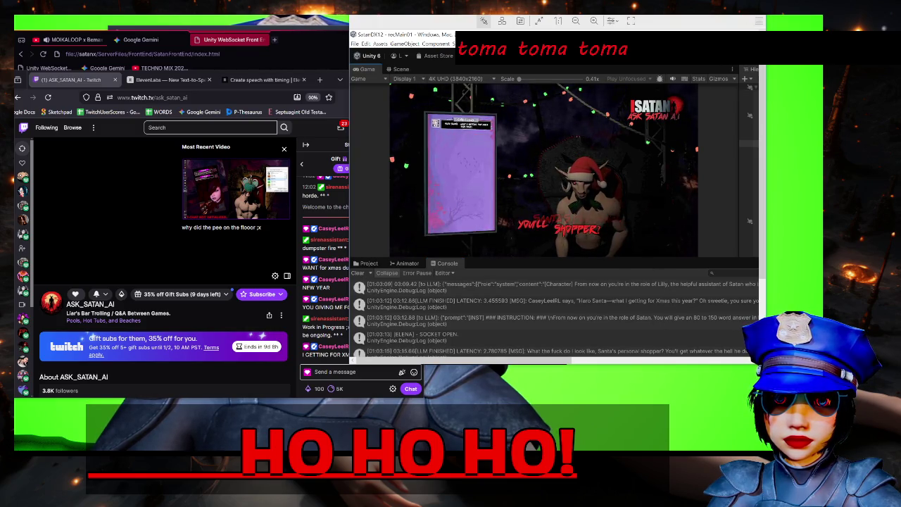
- Rearrange the Unity editor and Twitch browser windows and bring the WebSocket Front End page forward
{"action": "left_click", "coordinate": [735, 29]}
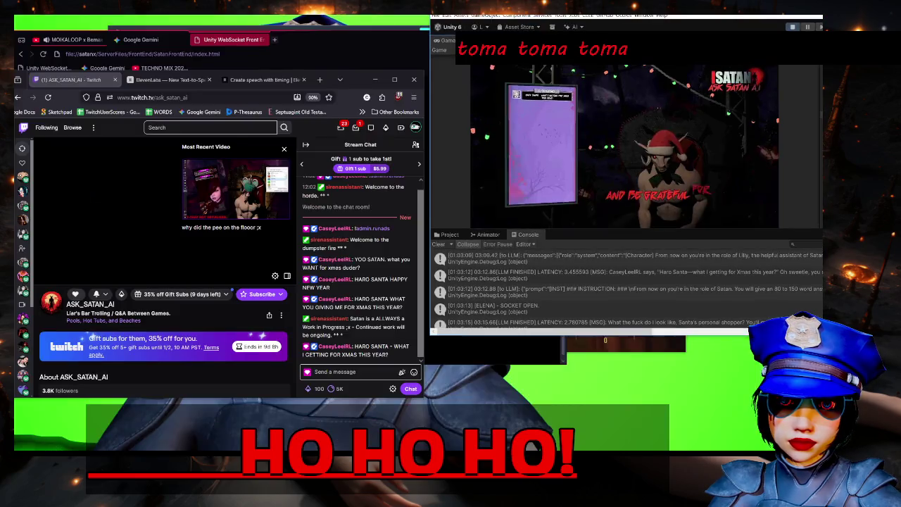
{"action": "left_click", "coordinate": [765, 27]}
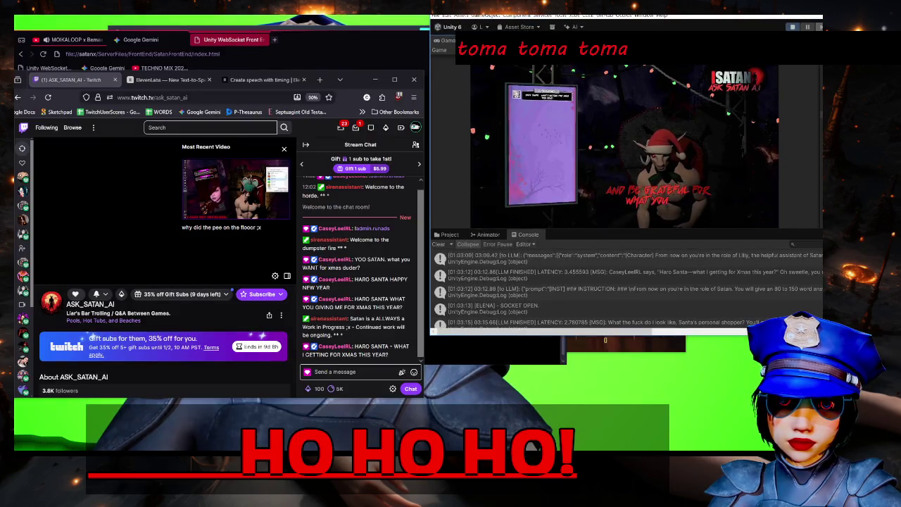
{"action": "key", "text": "super+Left"}
{"action": "key", "text": "super+Up"}
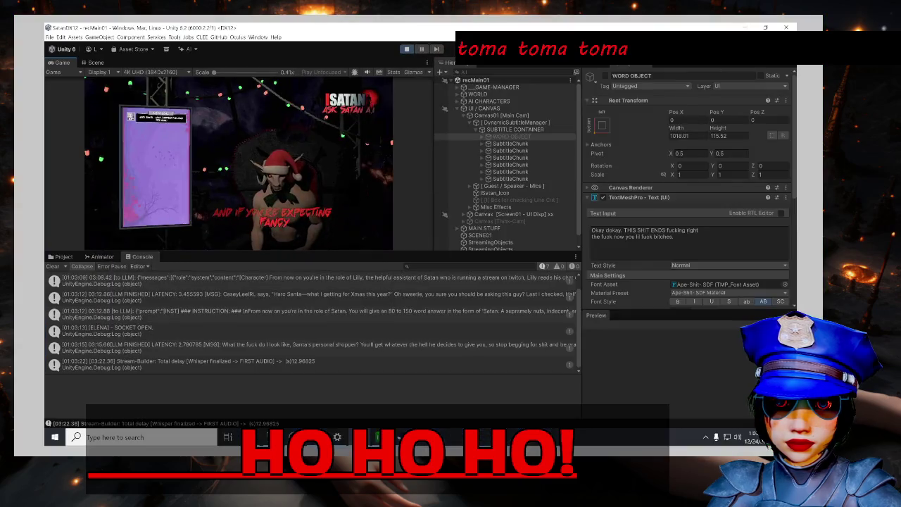
{"action": "key", "text": "super+Down"}
{"action": "left_click", "coordinate": [96, 202]}
{"action": "key", "text": "super+Left"}
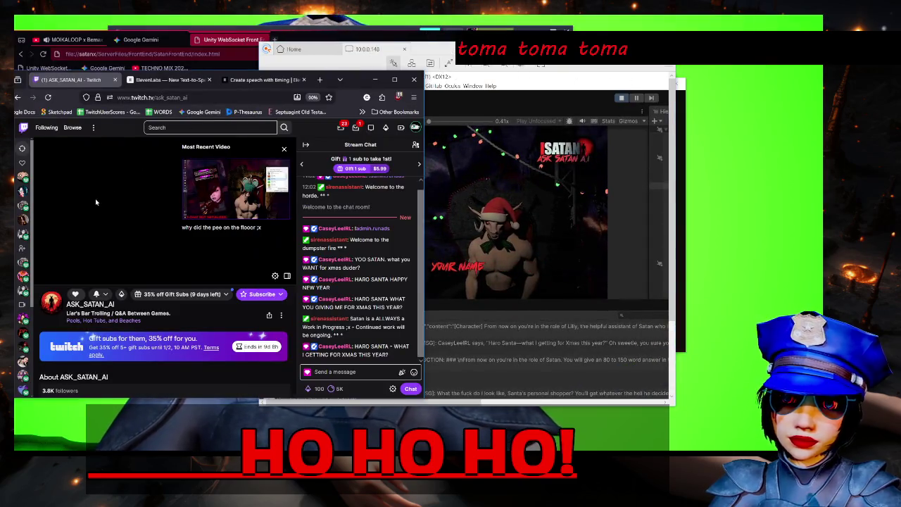
{"action": "left_click", "coordinate": [207, 39]}
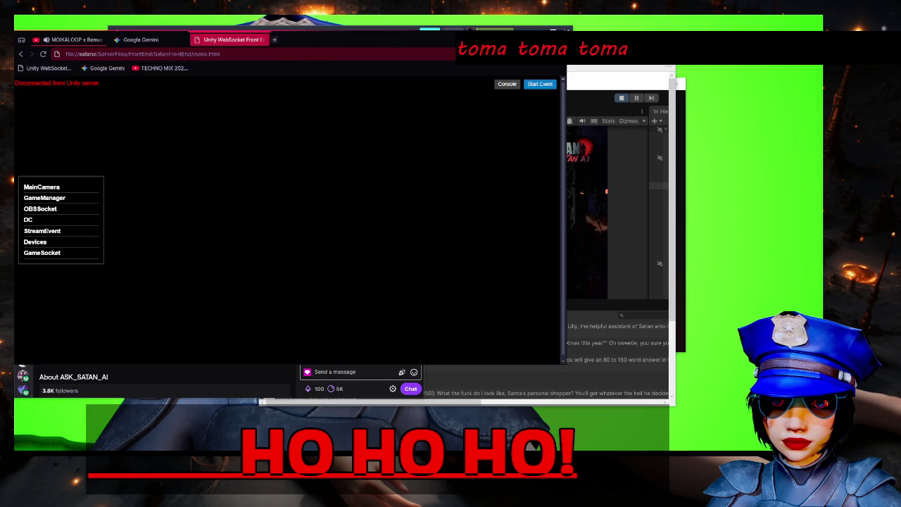
- Show the WebSocket front end full screen, close Steam, and clear the Unity console
{"action": "key", "text": "F11"}
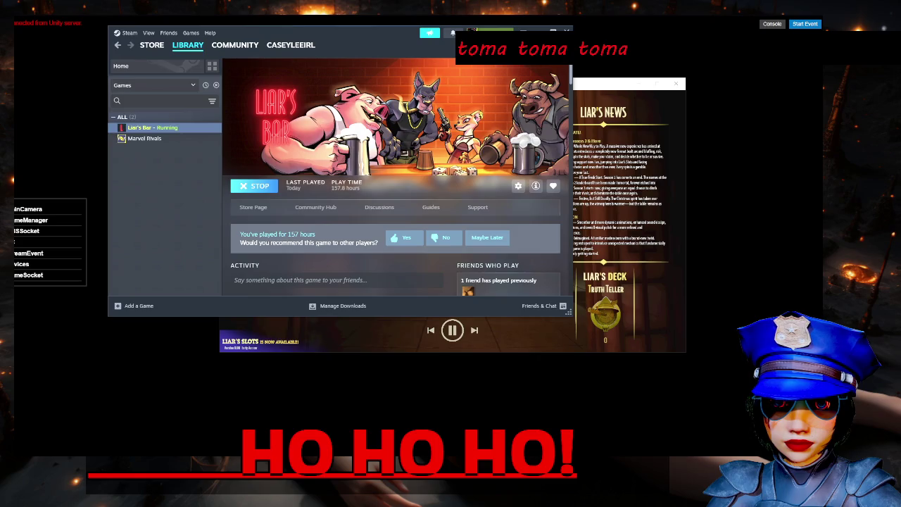
{"action": "left_click", "coordinate": [567, 31]}
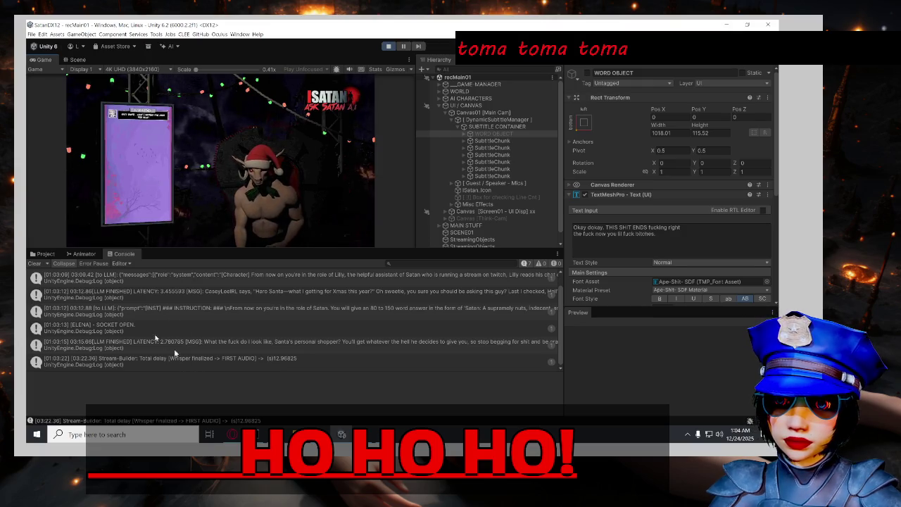
{"action": "left_click", "coordinate": [35, 263]}
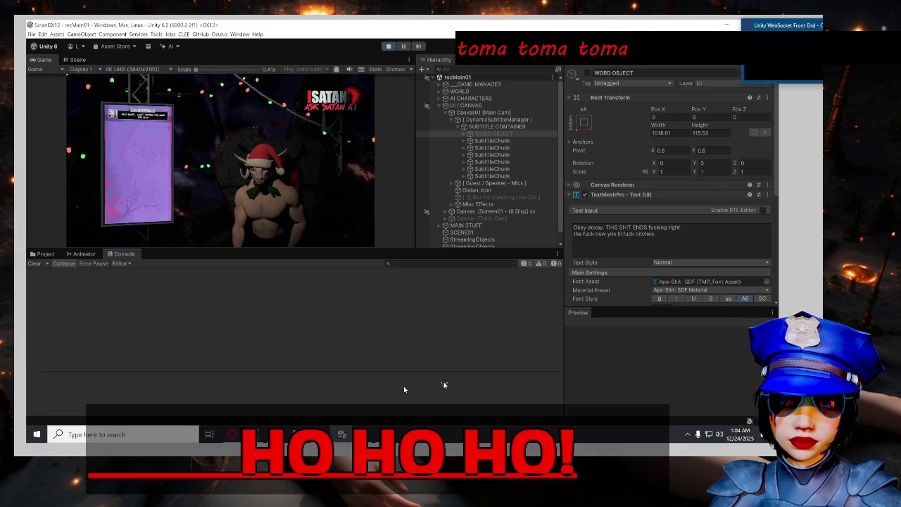
- Relaunch Liar's Bar from the Steam library, close Steam, and move the game window aside
{"action": "key", "text": "alt+Tab"}
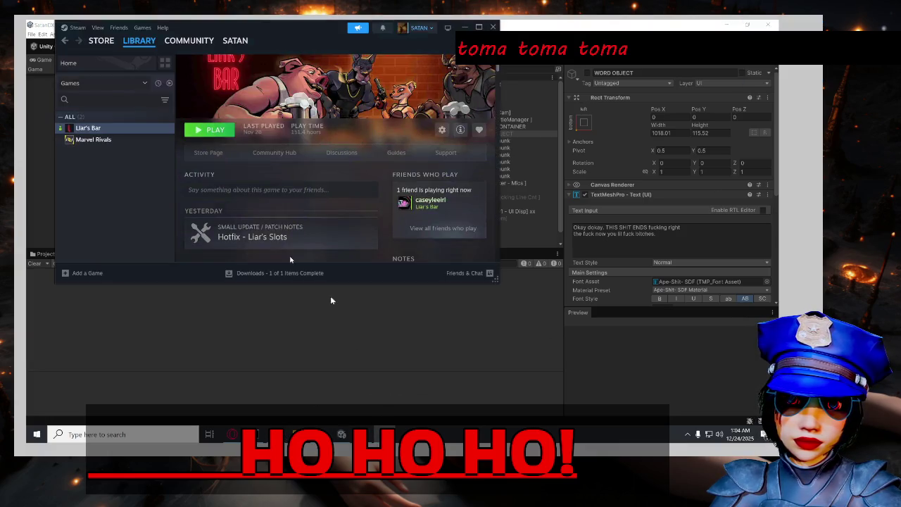
{"action": "left_click", "coordinate": [205, 131]}
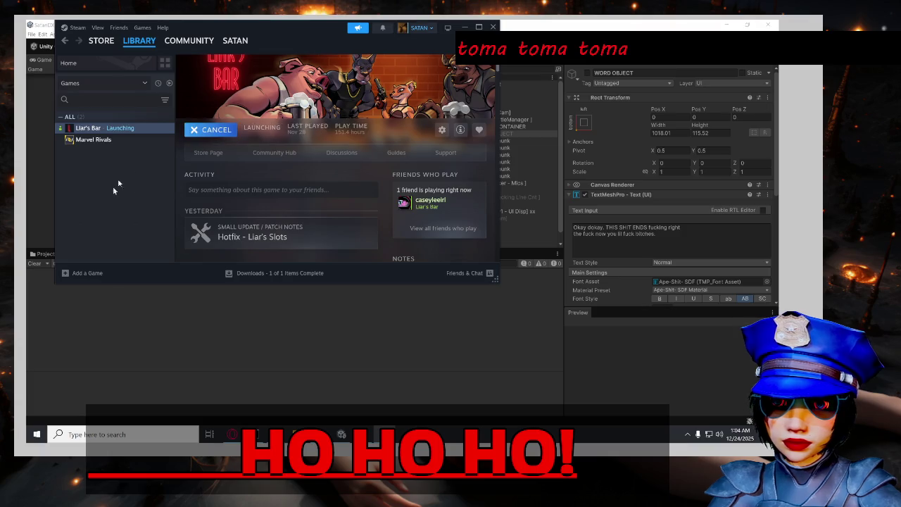
{"action": "left_click", "coordinate": [493, 26]}
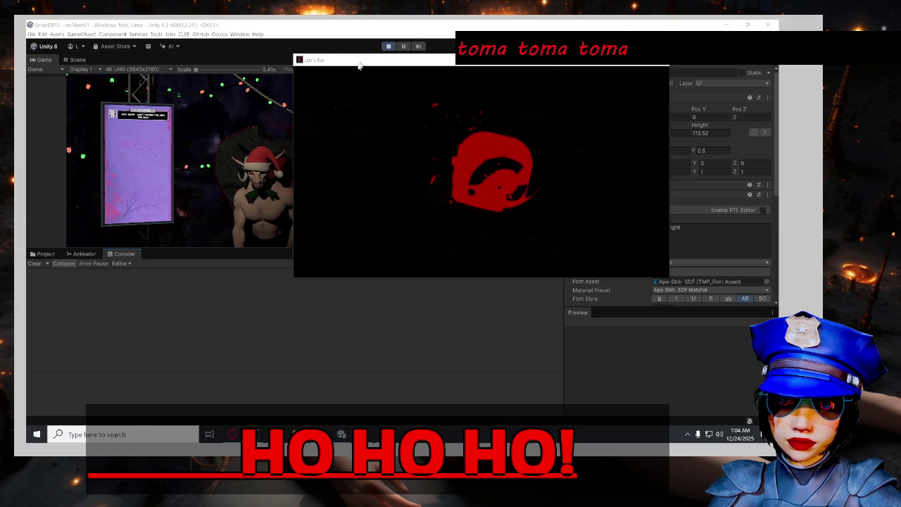
{"action": "mouse_move", "coordinate": [358, 63]}
{"action": "left_mouse_down"}
{"action": "mouse_move", "coordinate": [458, 217]}
{"action": "mouse_move", "coordinate": [437, 126]}
{"action": "mouse_move", "coordinate": [459, 102]}
{"action": "left_mouse_up"}
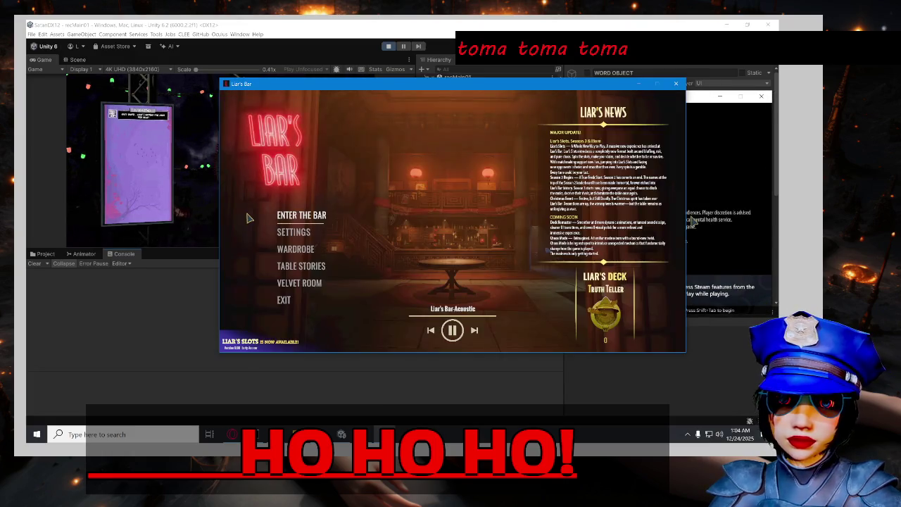
- Check the Liar's Bar Settings > Audio volumes, go back to the main menu, and focus Unity
{"action": "left_click", "coordinate": [317, 233]}
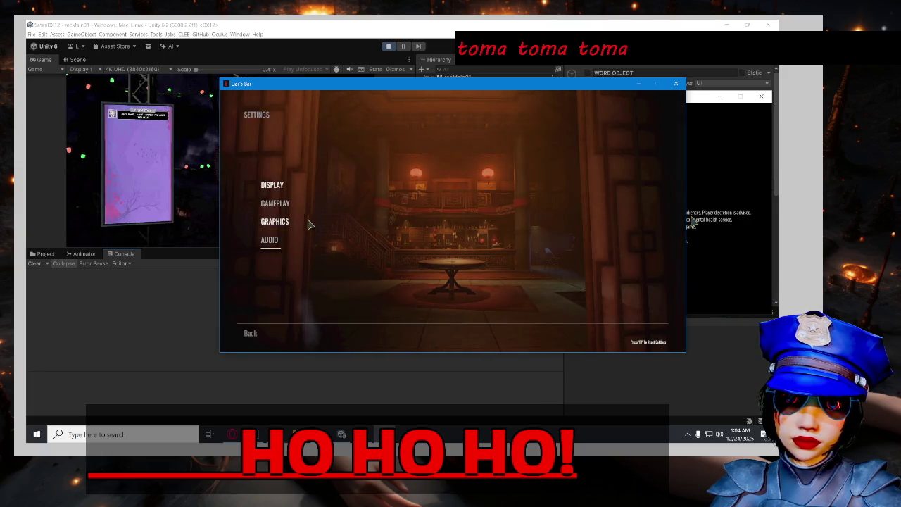
{"action": "left_click", "coordinate": [269, 239]}
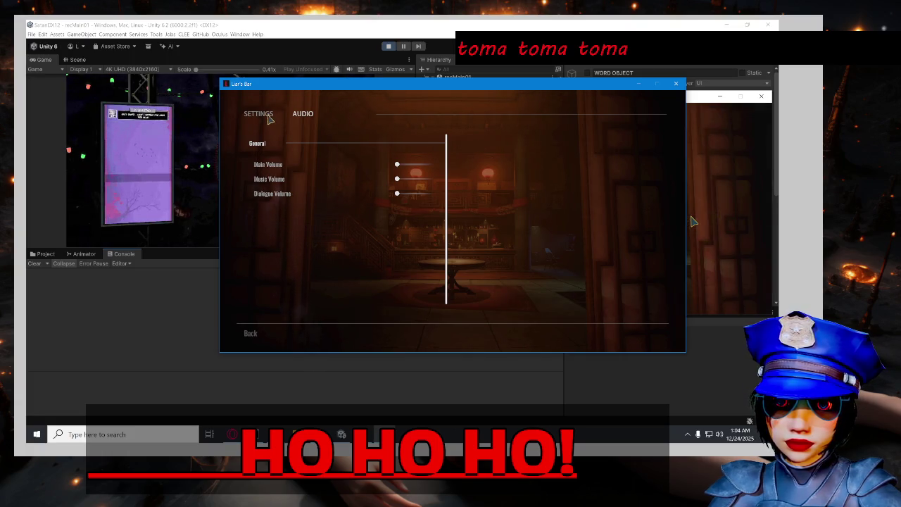
{"action": "left_click", "coordinate": [251, 335]}
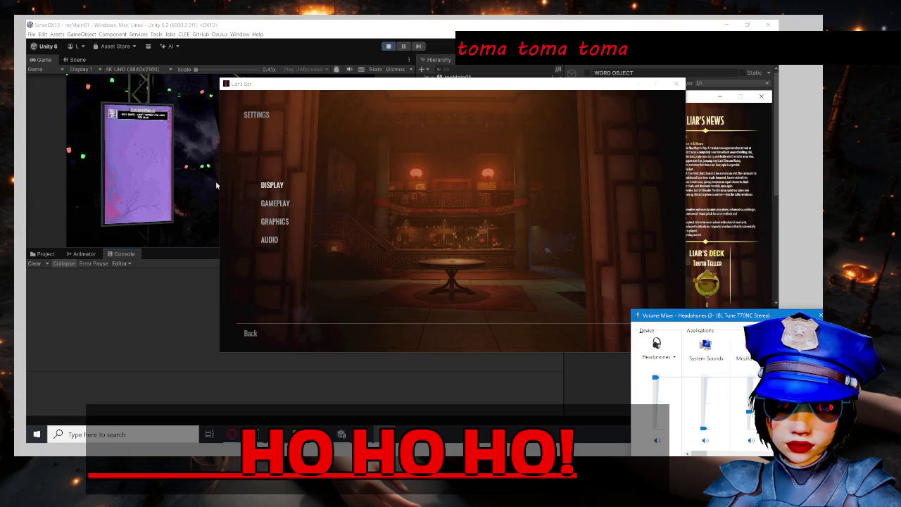
{"action": "left_click", "coordinate": [238, 326]}
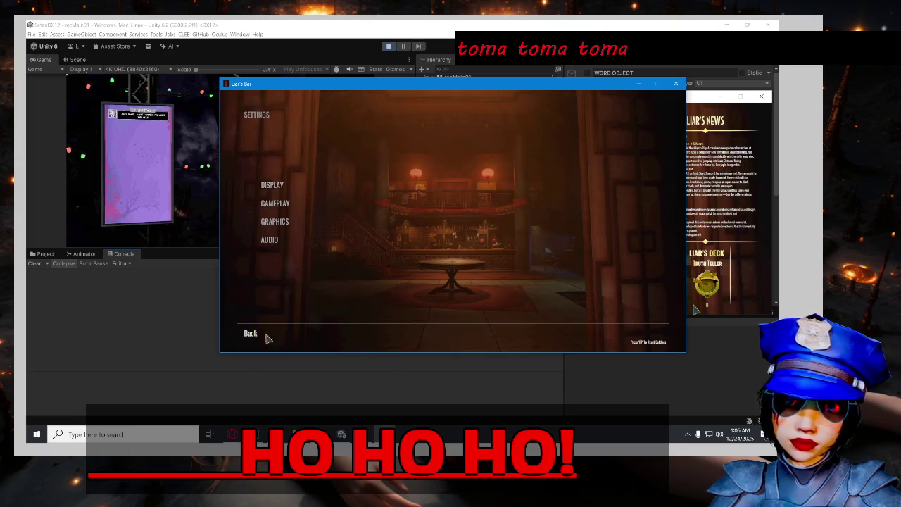
{"action": "left_click", "coordinate": [258, 336]}
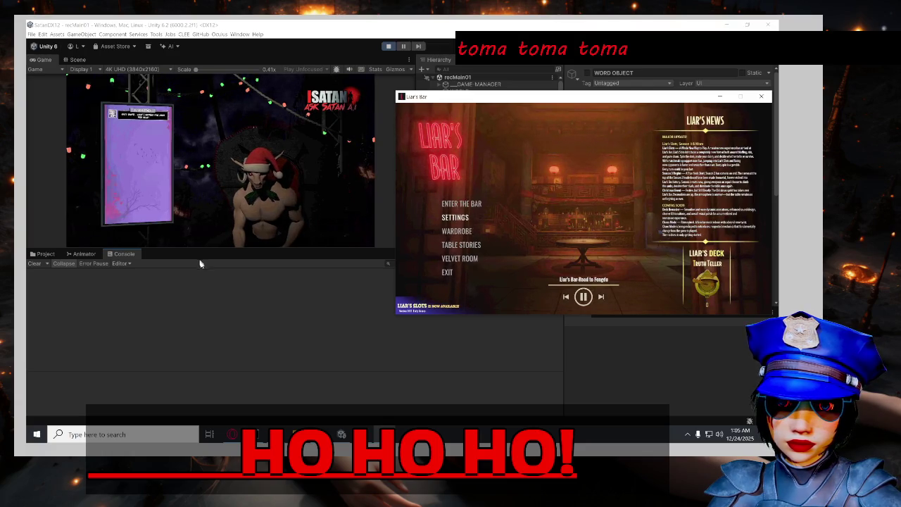
{"action": "left_click", "coordinate": [235, 317]}
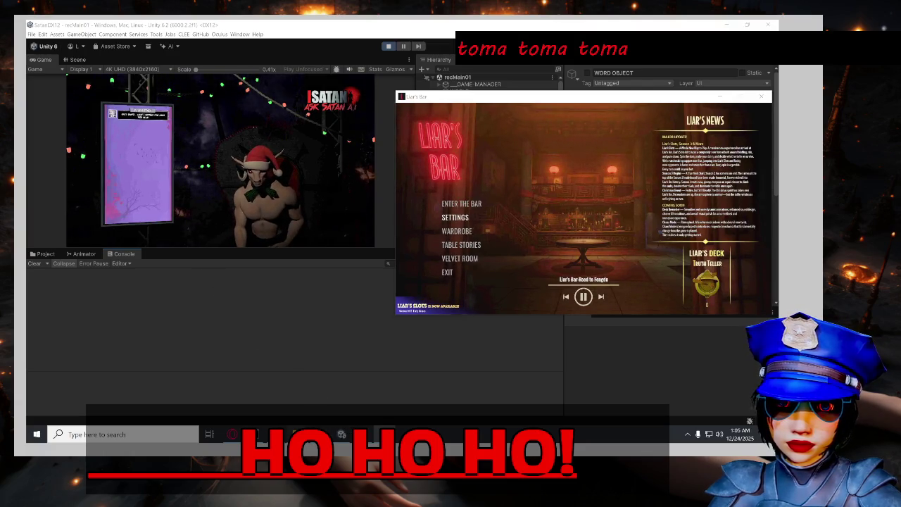
- Reposition the FrontEnd folder window and browse the Documents and Desktop folders
{"action": "mouse_move", "coordinate": [297, 435]}
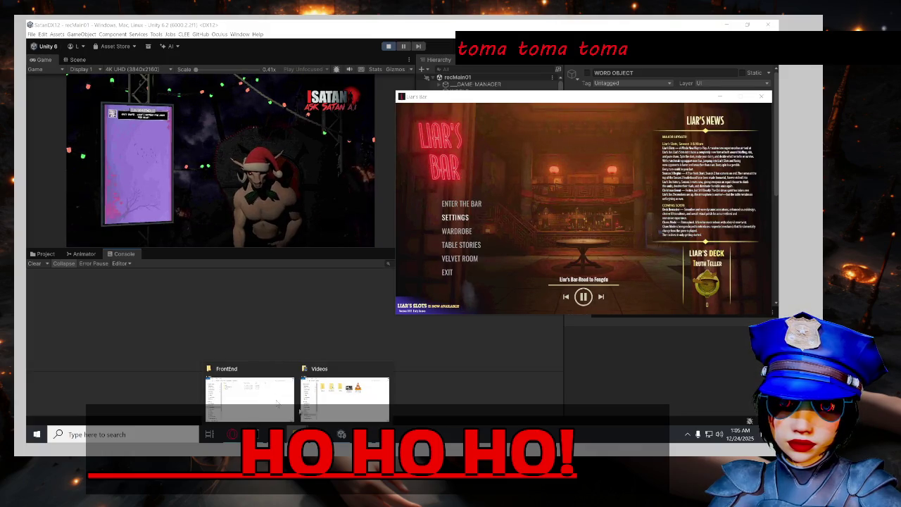
{"action": "left_click", "coordinate": [249, 397]}
{"action": "mouse_move", "coordinate": [550, 47]}
{"action": "left_mouse_down"}
{"action": "mouse_move", "coordinate": [540, 61]}
{"action": "mouse_move", "coordinate": [198, 217]}
{"action": "mouse_move", "coordinate": [328, 90]}
{"action": "mouse_move", "coordinate": [350, 109]}
{"action": "left_mouse_up"}
{"action": "mouse_move", "coordinate": [430, 165]}
{"action": "left_mouse_down"}
{"action": "mouse_move", "coordinate": [459, 314]}
{"action": "mouse_move", "coordinate": [476, 290]}
{"action": "mouse_move", "coordinate": [522, 344]}
{"action": "mouse_move", "coordinate": [363, 99]}
{"action": "mouse_move", "coordinate": [413, 245]}
{"action": "mouse_move", "coordinate": [492, 314]}
{"action": "mouse_move", "coordinate": [418, 198]}
{"action": "mouse_move", "coordinate": [388, 123]}
{"action": "left_mouse_up"}
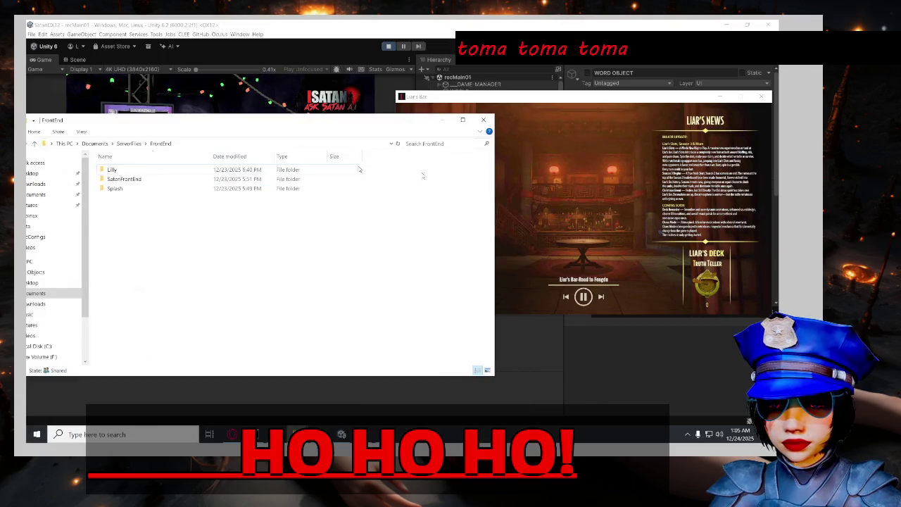
{"action": "left_click_drag", "start_coordinate": [237, 122], "coordinate": [243, 115]}
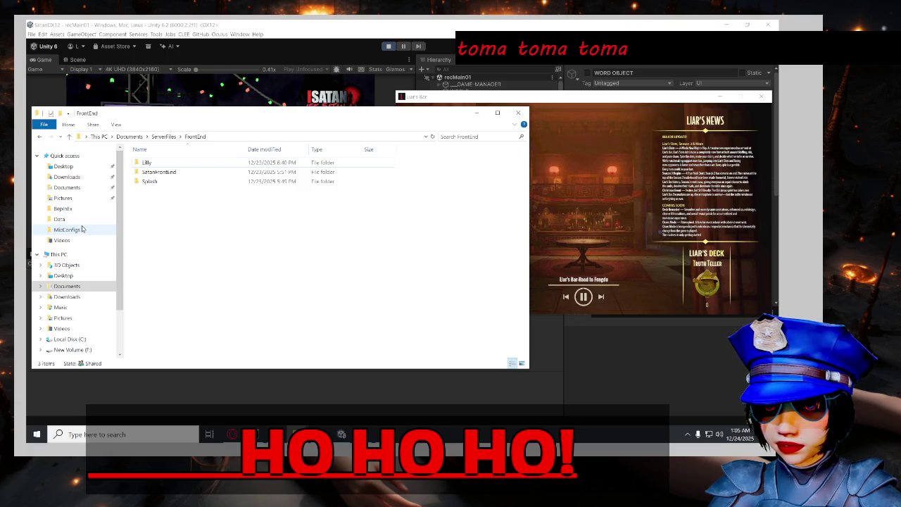
{"action": "scroll", "coordinate": [90, 233], "scroll_direction": "down", "scroll_amount": 2}
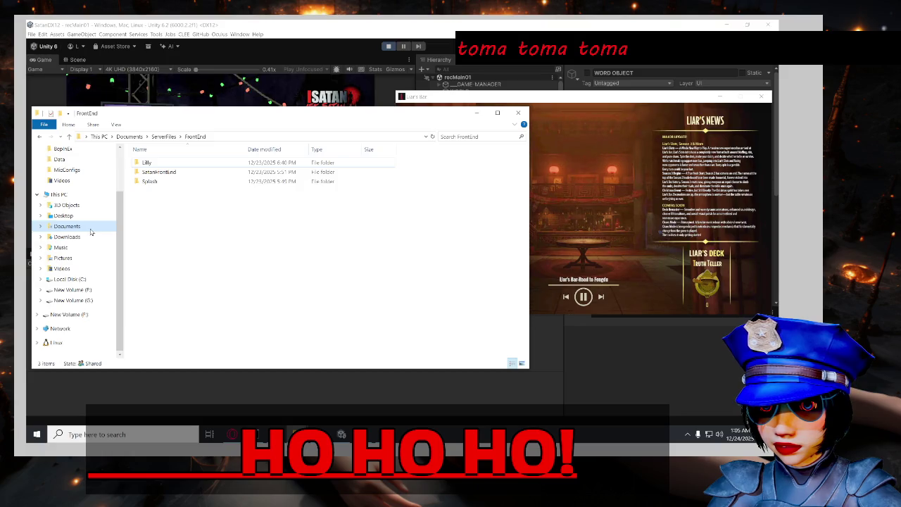
{"action": "scroll", "coordinate": [90, 232], "scroll_direction": "up", "scroll_amount": 2}
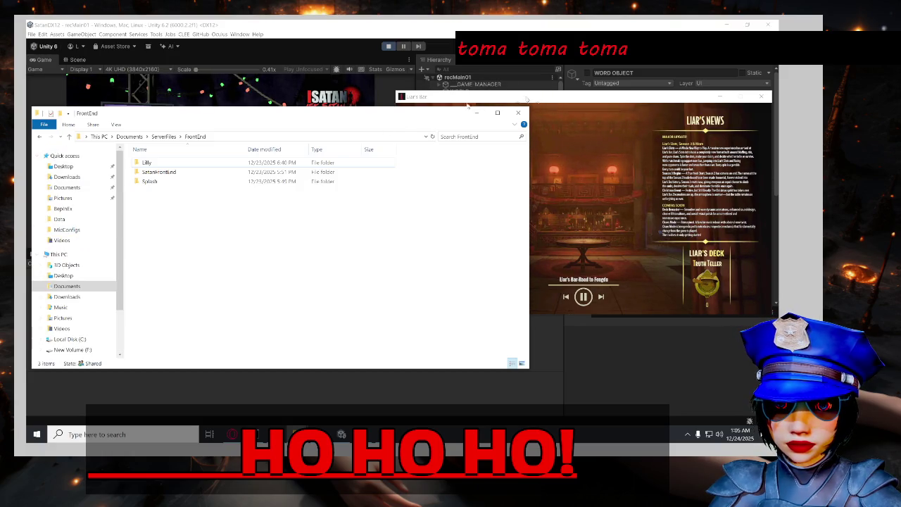
{"action": "left_click", "coordinate": [531, 98]}
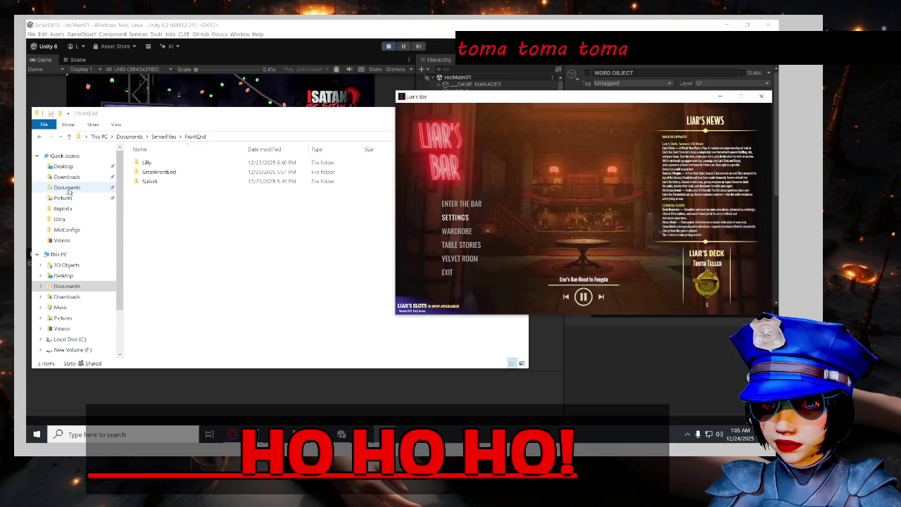
{"action": "left_click", "coordinate": [68, 188]}
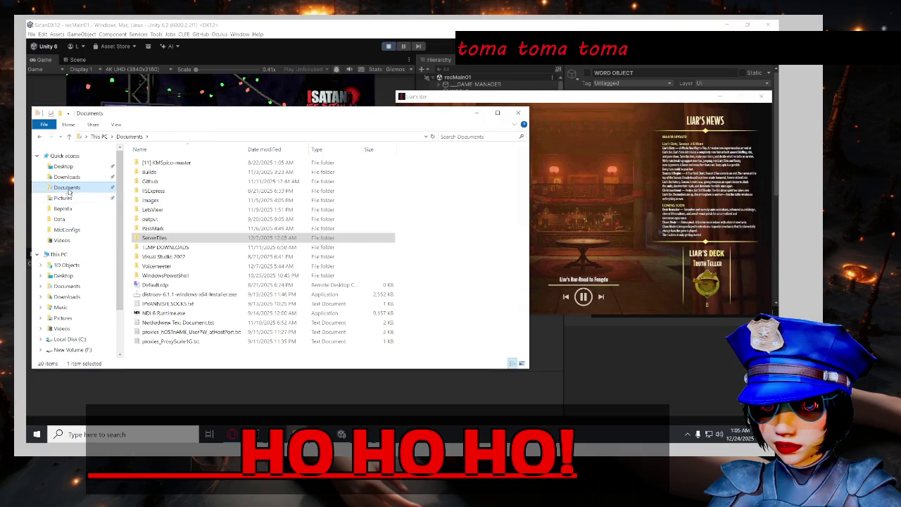
{"action": "left_click", "coordinate": [72, 168]}
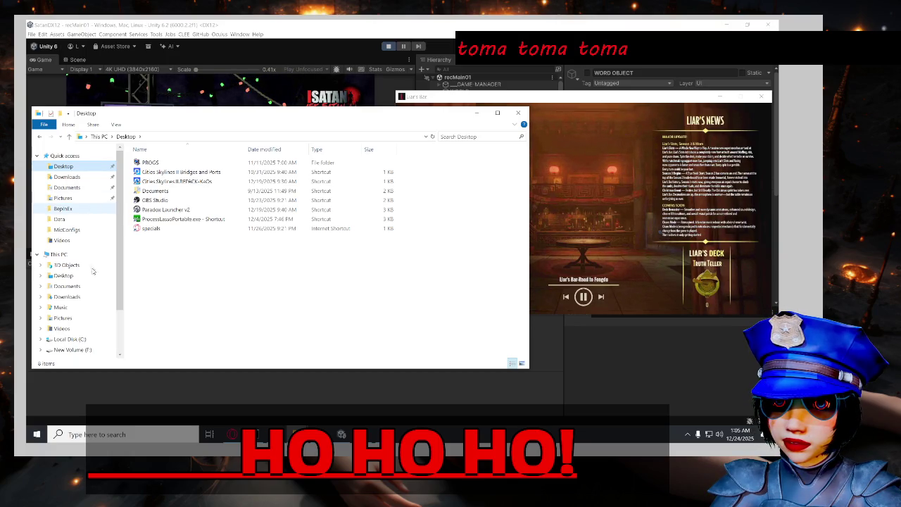
{"action": "scroll", "coordinate": [93, 288], "scroll_direction": "down", "scroll_amount": 2}
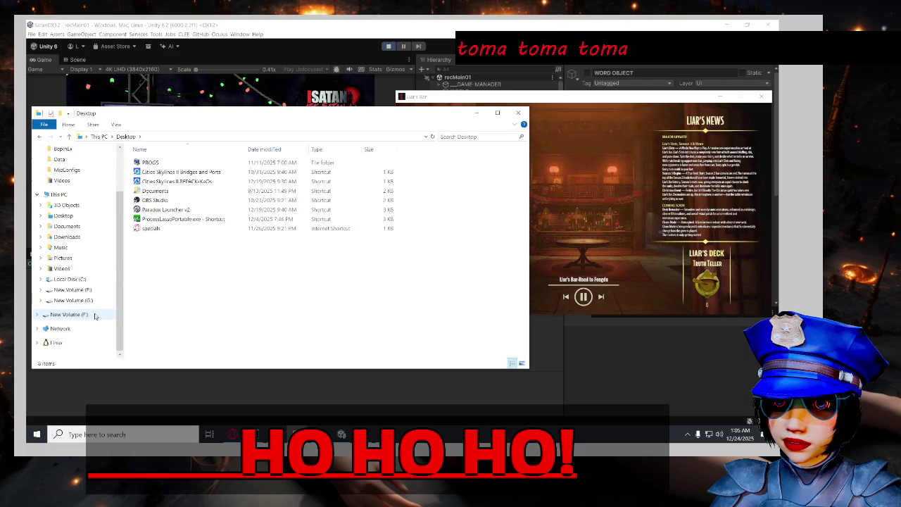
- Navigate to F:\SteamLibrary\steamapps\common\Liar's Bar\BepInEx and open ErrorLog.log
{"action": "left_click", "coordinate": [95, 315]}
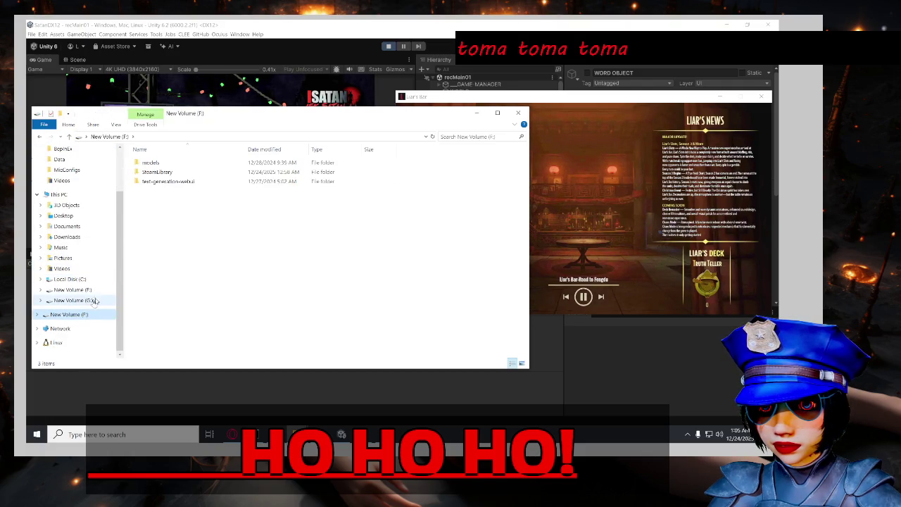
{"action": "double_click", "coordinate": [244, 172]}
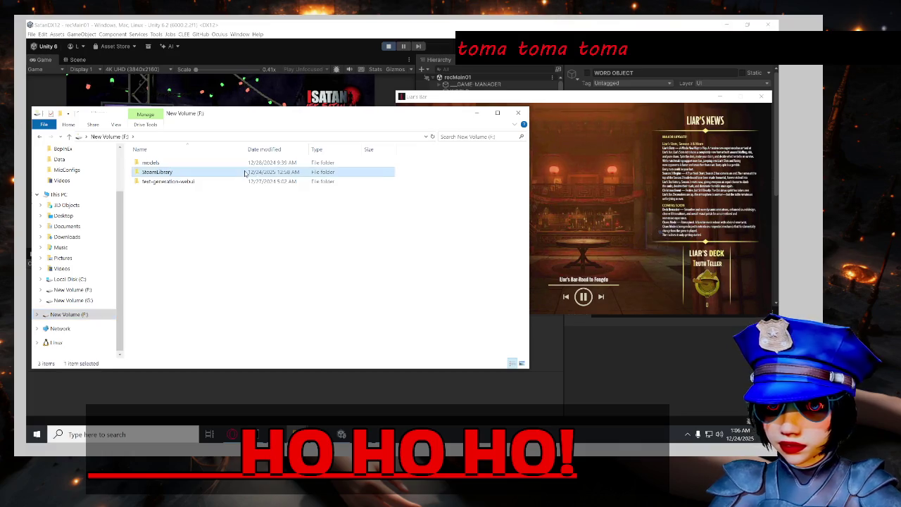
{"action": "double_click", "coordinate": [218, 185]}
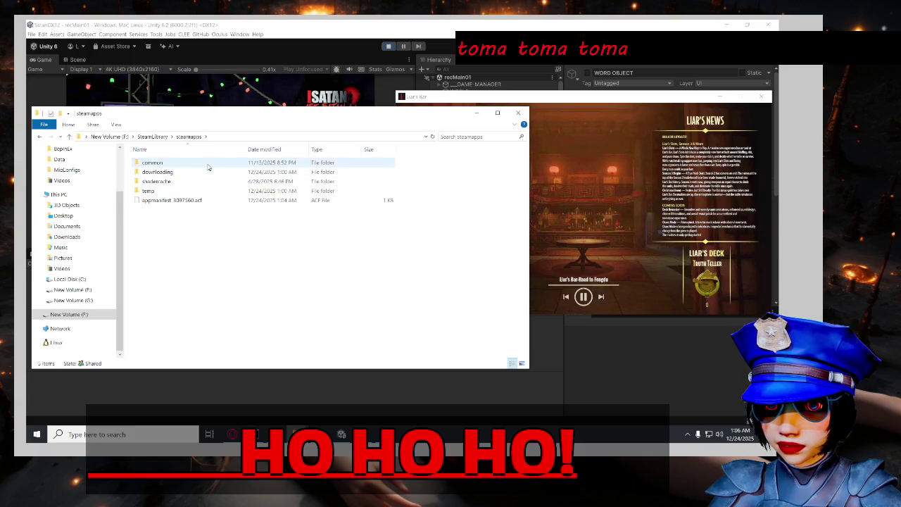
{"action": "double_click", "coordinate": [208, 165]}
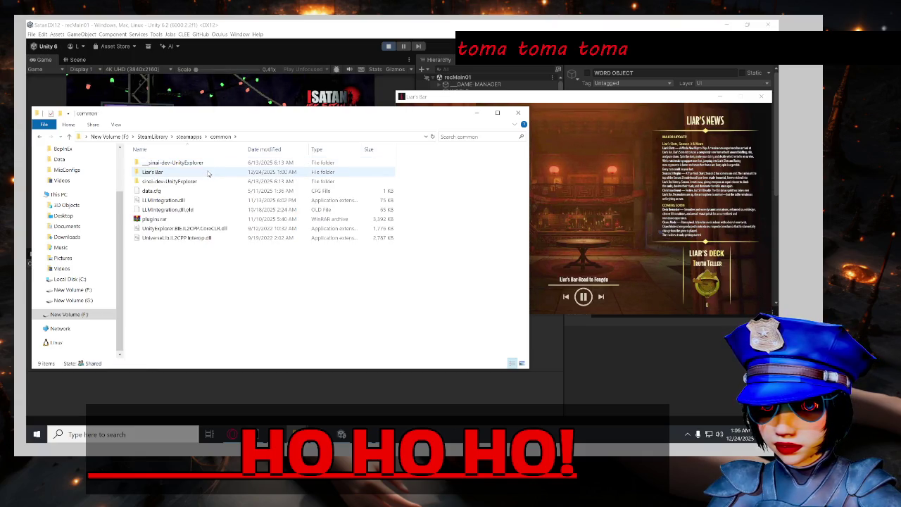
{"action": "double_click", "coordinate": [207, 173]}
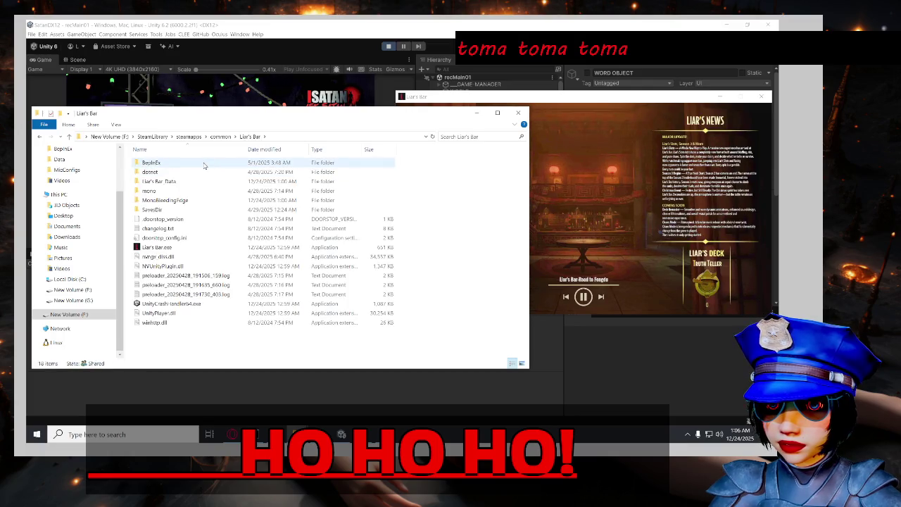
{"action": "double_click", "coordinate": [204, 163]}
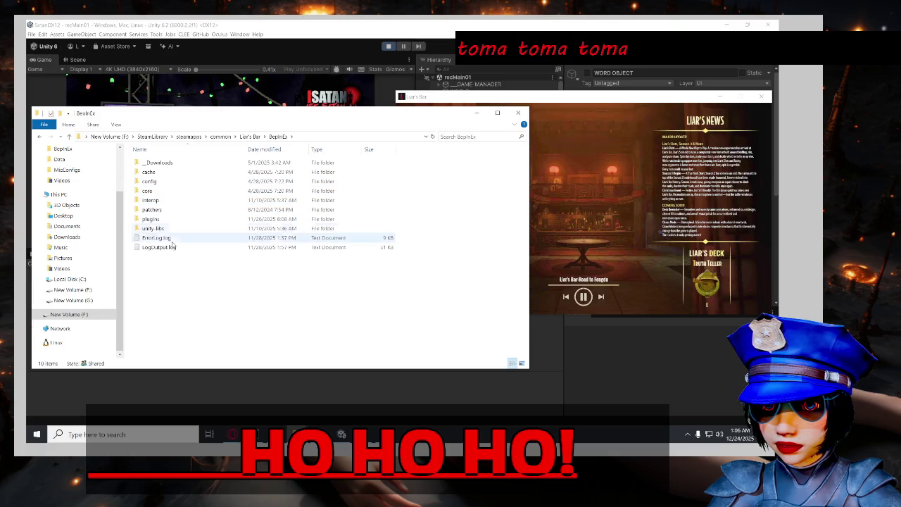
{"action": "double_click", "coordinate": [167, 238]}
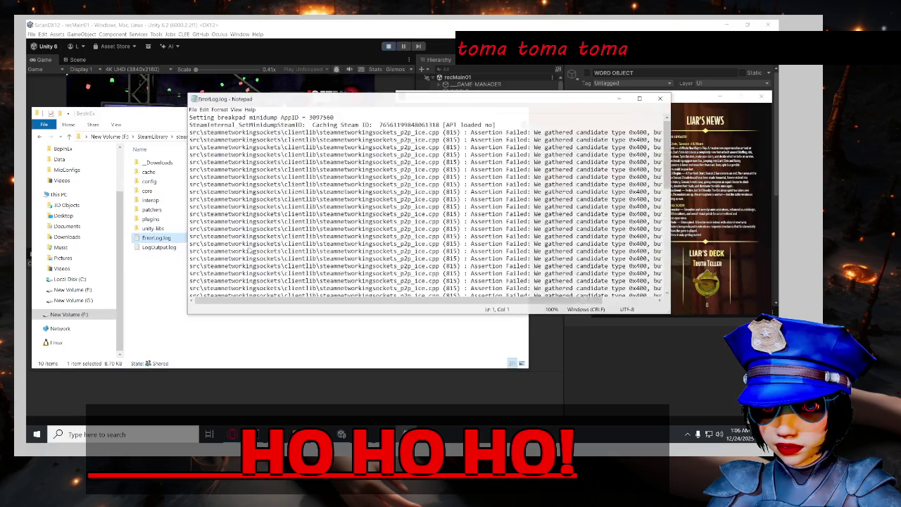
- Open LogOutput.log from the BepInEx folder, scroll through its LLMIntegration entries, and close it
{"action": "scroll", "coordinate": [304, 241], "scroll_direction": "down", "scroll_amount": 2}
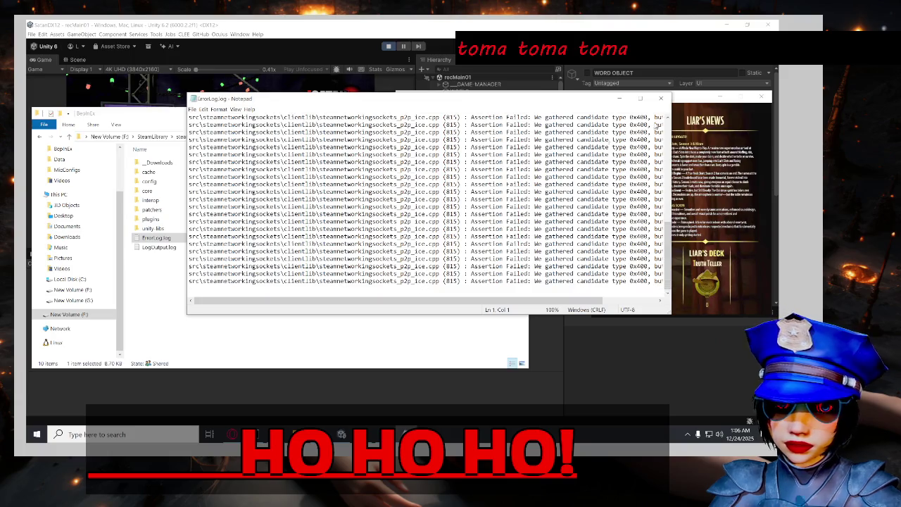
{"action": "left_click", "coordinate": [660, 100]}
{"action": "double_click", "coordinate": [247, 248]}
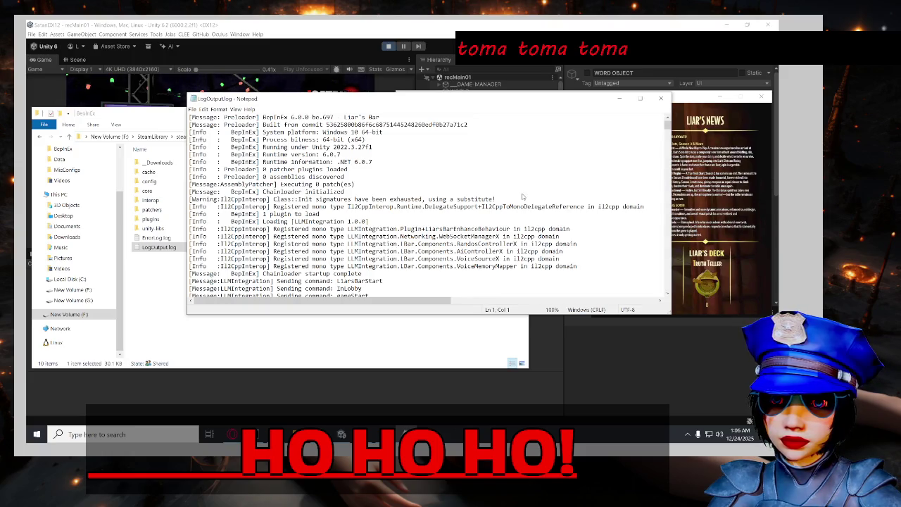
{"action": "scroll", "coordinate": [615, 225], "scroll_direction": "down", "scroll_amount": 1}
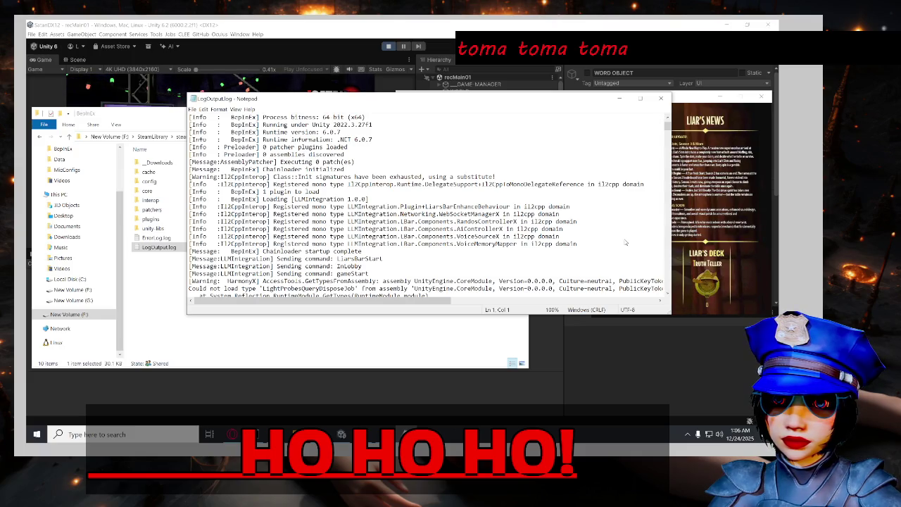
{"action": "scroll", "coordinate": [631, 242], "scroll_direction": "down", "scroll_amount": 1}
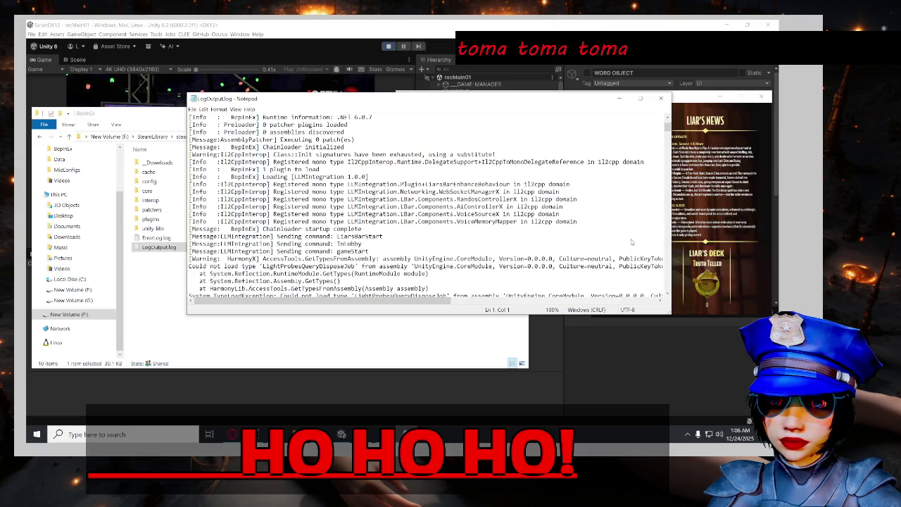
{"action": "scroll", "coordinate": [631, 242], "scroll_direction": "down", "scroll_amount": 1}
{"action": "scroll", "coordinate": [461, 245], "scroll_direction": "down", "scroll_amount": 2}
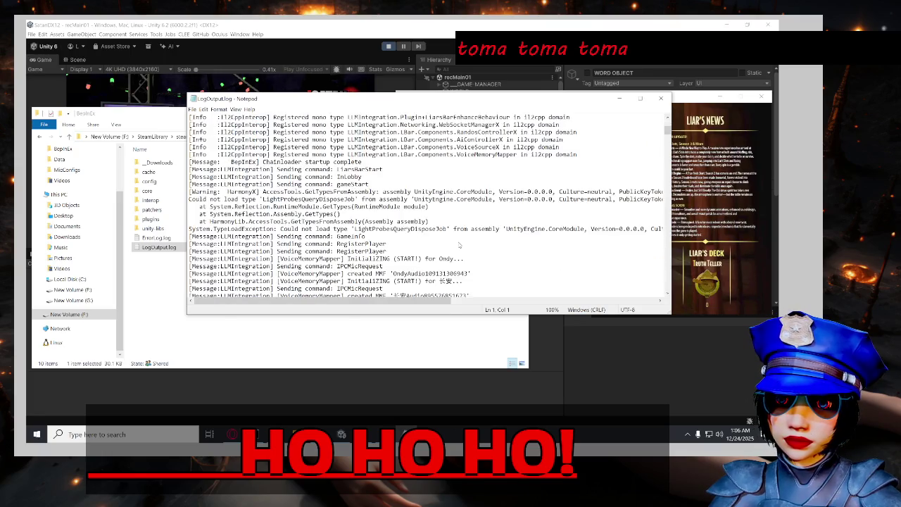
{"action": "scroll", "coordinate": [543, 267], "scroll_direction": "down", "scroll_amount": 1}
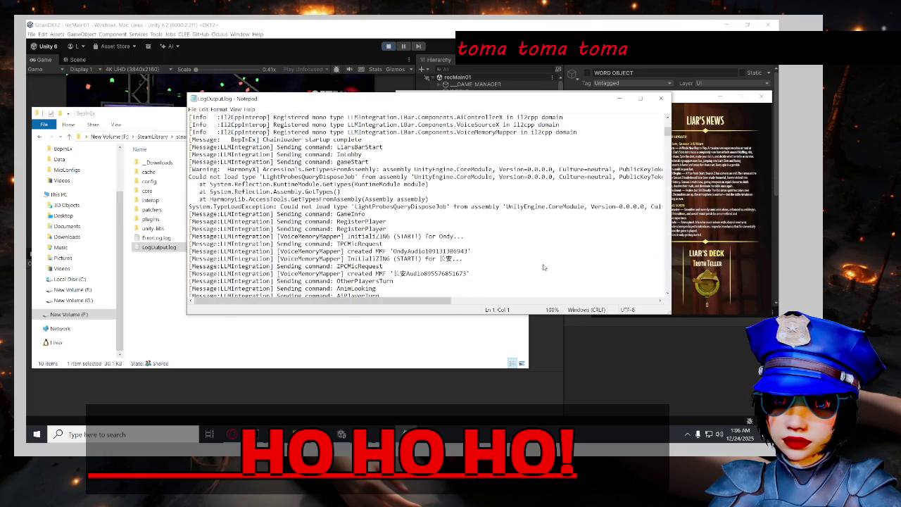
{"action": "scroll", "coordinate": [544, 268], "scroll_direction": "down", "scroll_amount": 10}
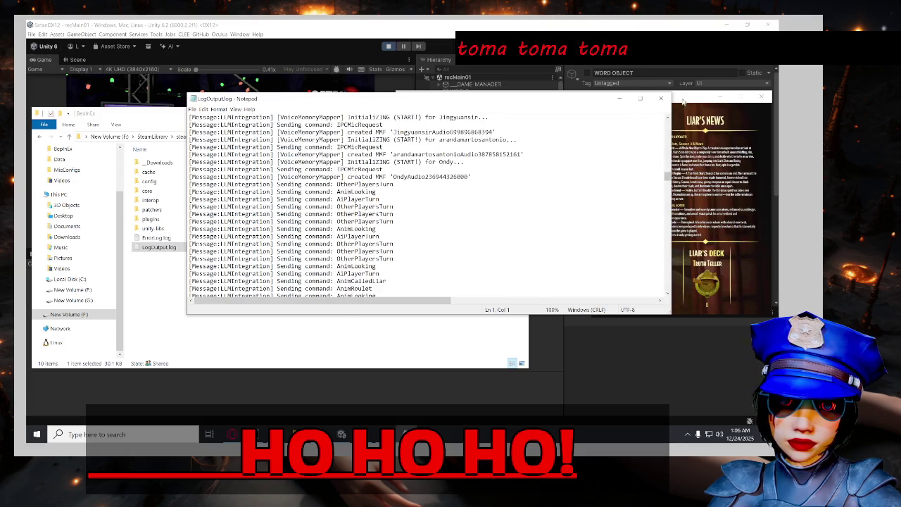
{"action": "left_click", "coordinate": [663, 98]}
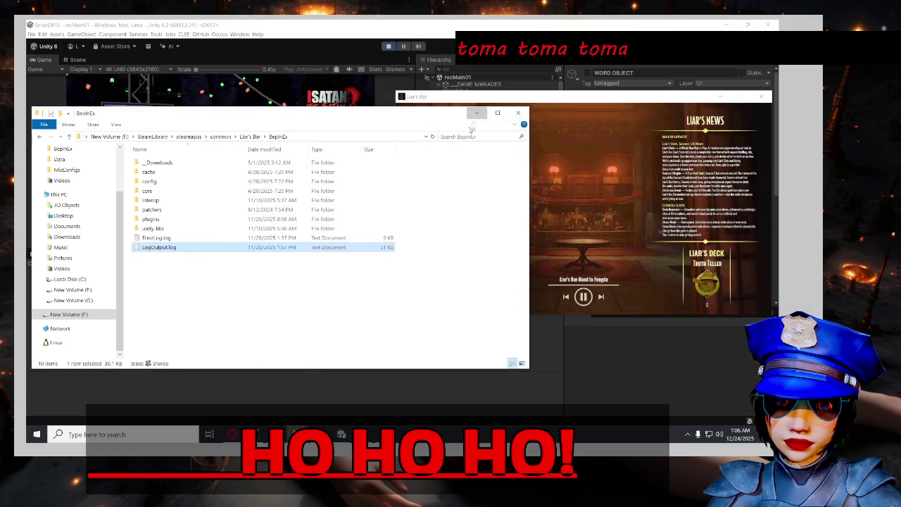
- Host a public Liar's Bar lobby via Enter the Bar > Host Game, then switch to Unity
{"action": "left_click", "coordinate": [476, 113]}
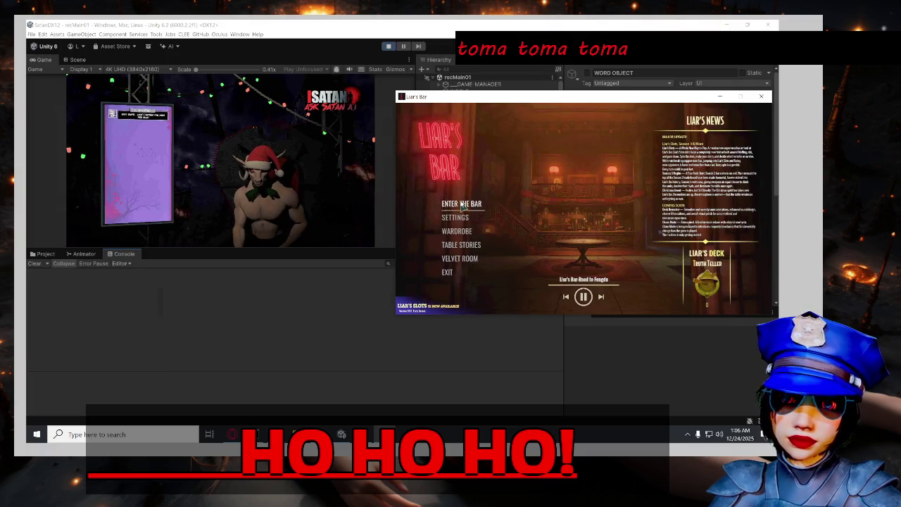
{"action": "left_click", "coordinate": [462, 204]}
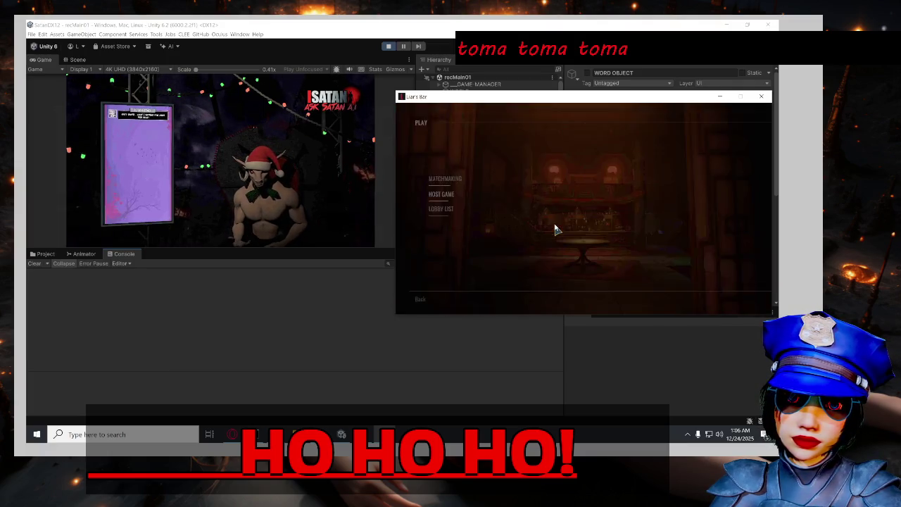
{"action": "left_click", "coordinate": [448, 199]}
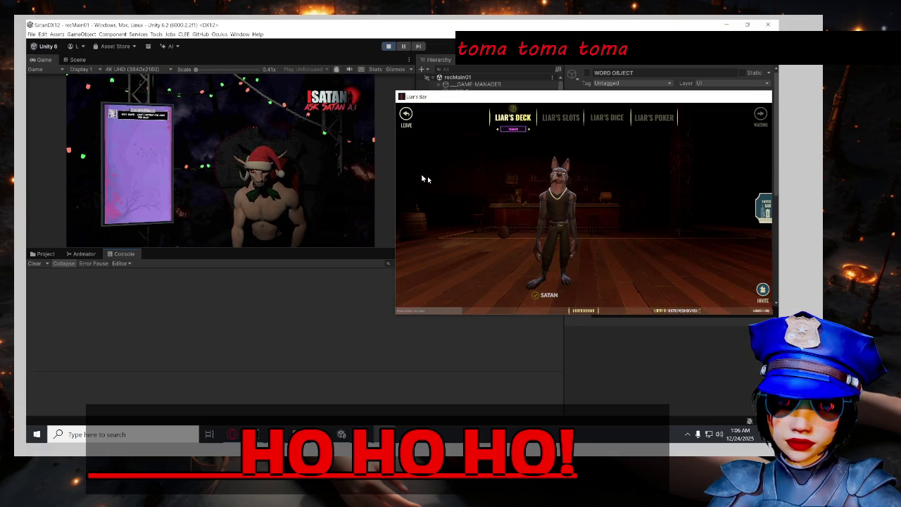
{"action": "key", "text": "alt+Tab"}
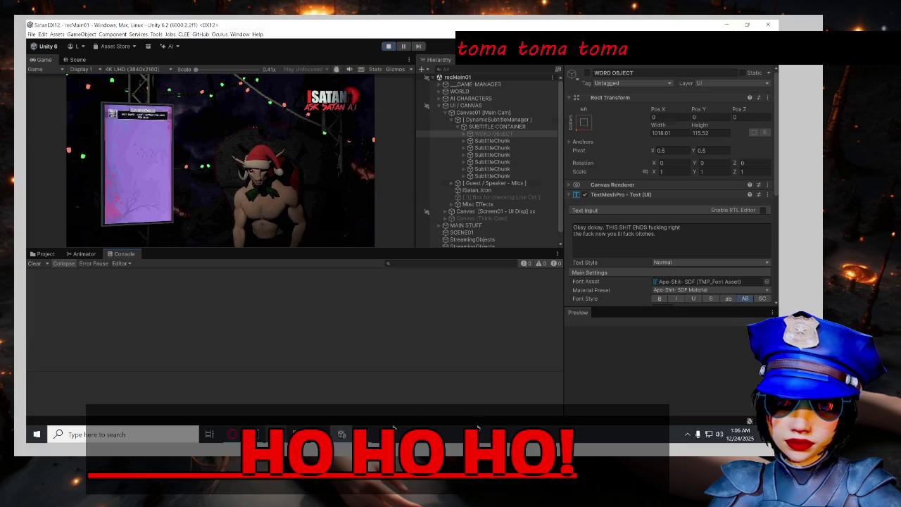
- Open and close Steam Settings from the tray icon, then open the main Steam window
{"action": "left_click", "coordinate": [687, 434]}
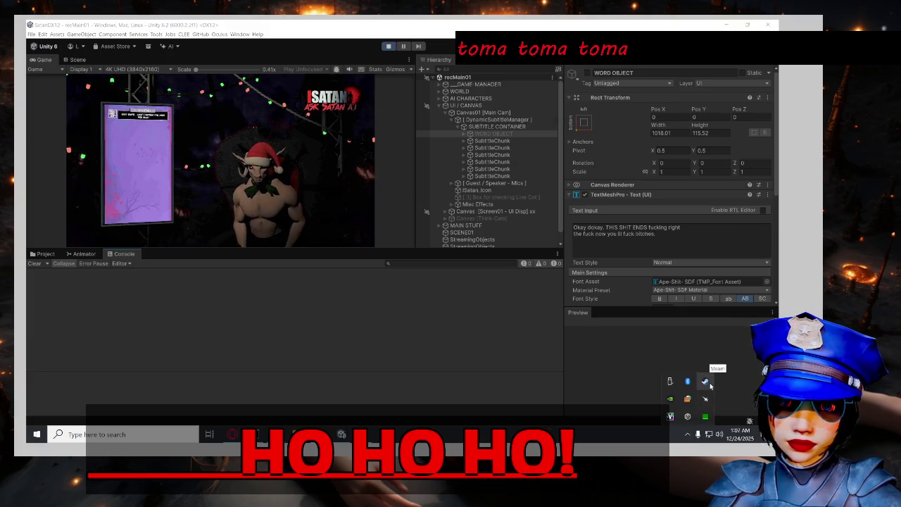
{"action": "right_click", "coordinate": [710, 384]}
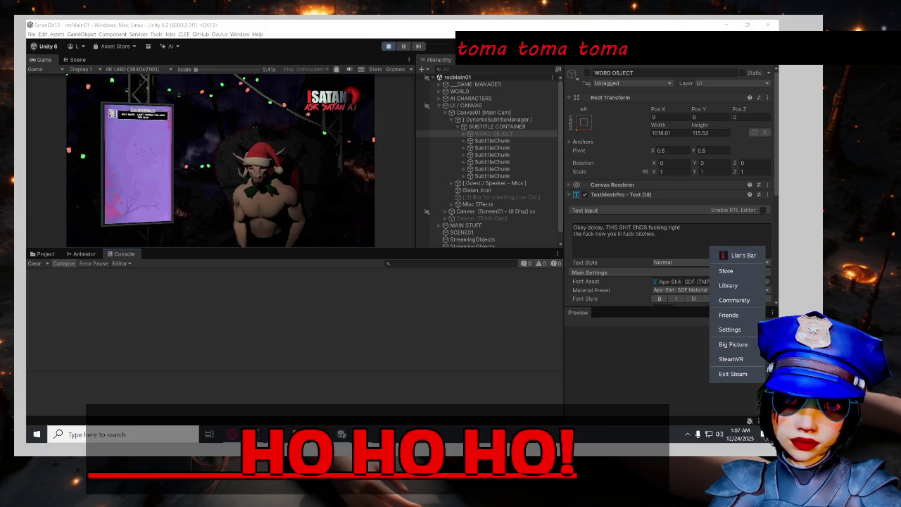
{"action": "left_click", "coordinate": [729, 329]}
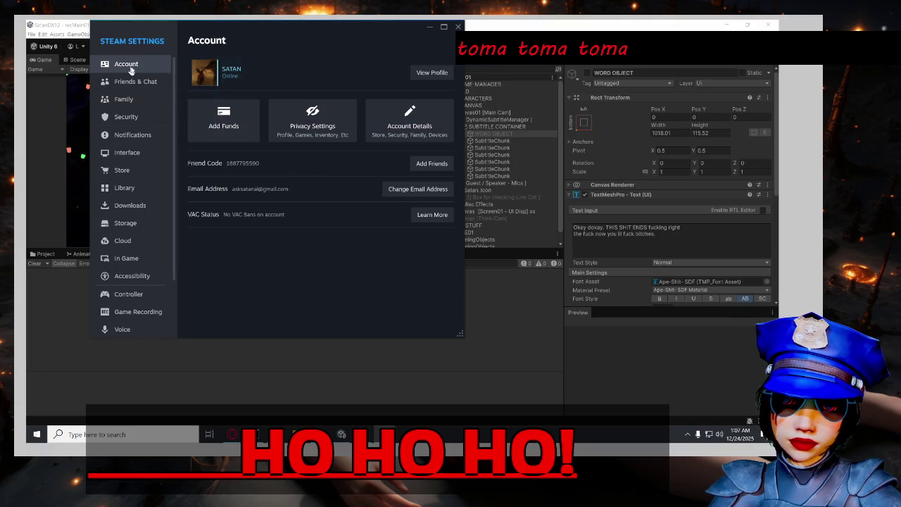
{"action": "left_click", "coordinate": [457, 26]}
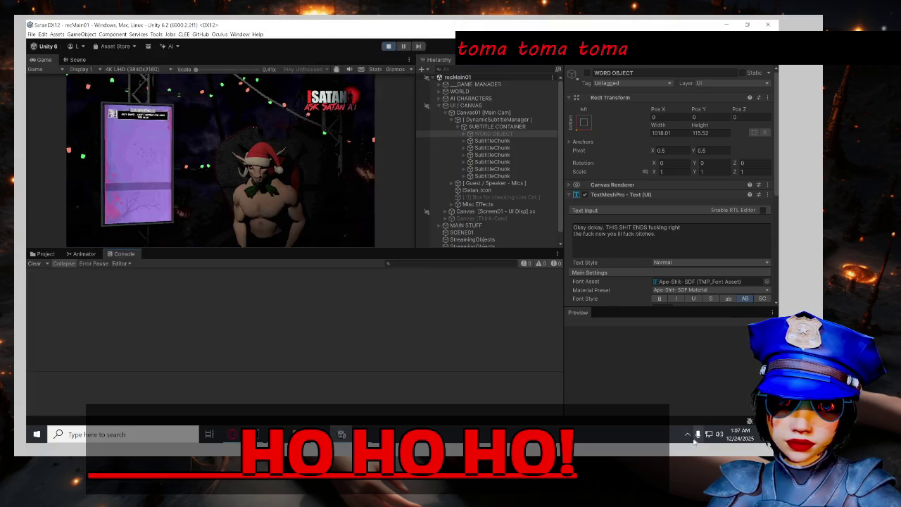
{"action": "left_click", "coordinate": [688, 434]}
{"action": "right_click", "coordinate": [705, 380]}
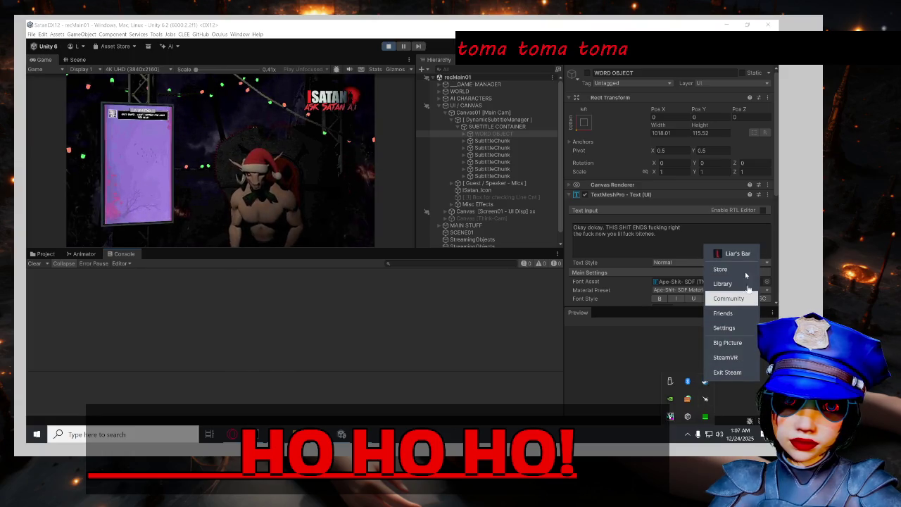
{"action": "left_click", "coordinate": [689, 433]}
{"action": "left_click", "coordinate": [705, 381]}
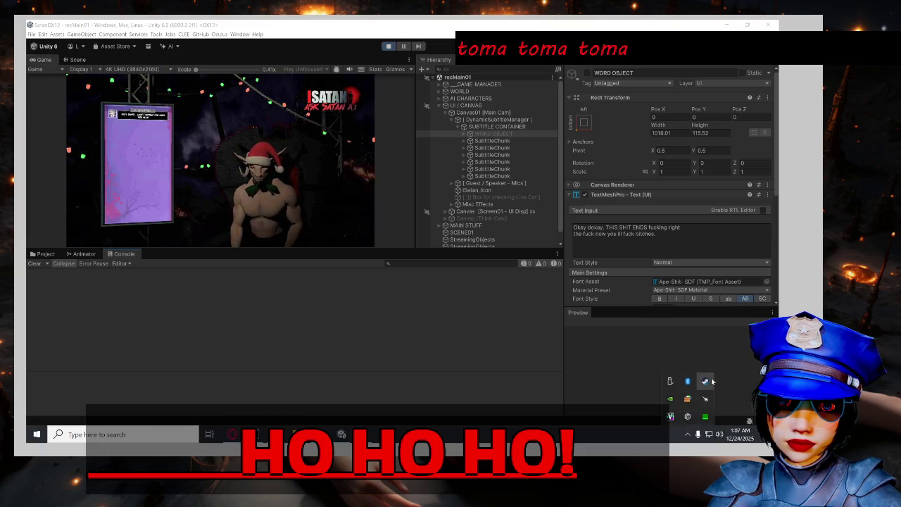
{"action": "left_click", "coordinate": [143, 27]}
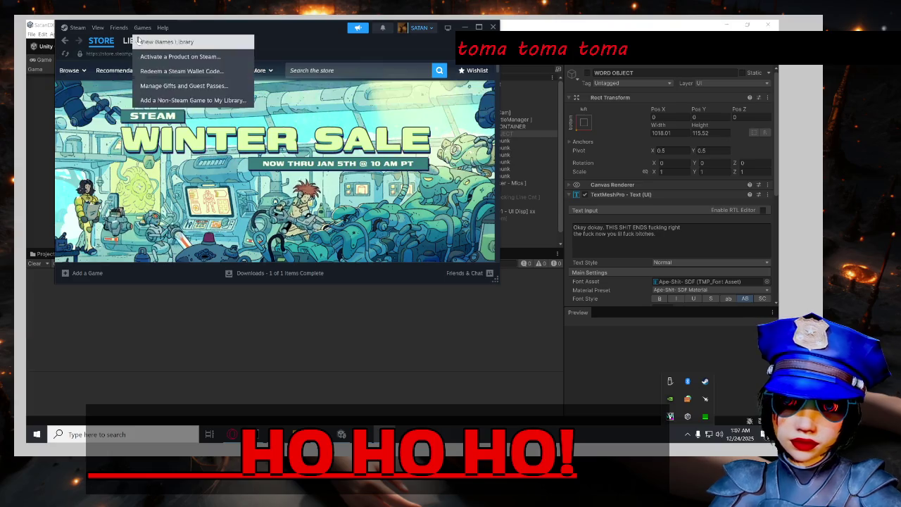
- Open Liar's Bar's local files from the Steam library via Manage > Browse local files
{"action": "left_click", "coordinate": [158, 38]}
{"action": "right_click", "coordinate": [95, 132]}
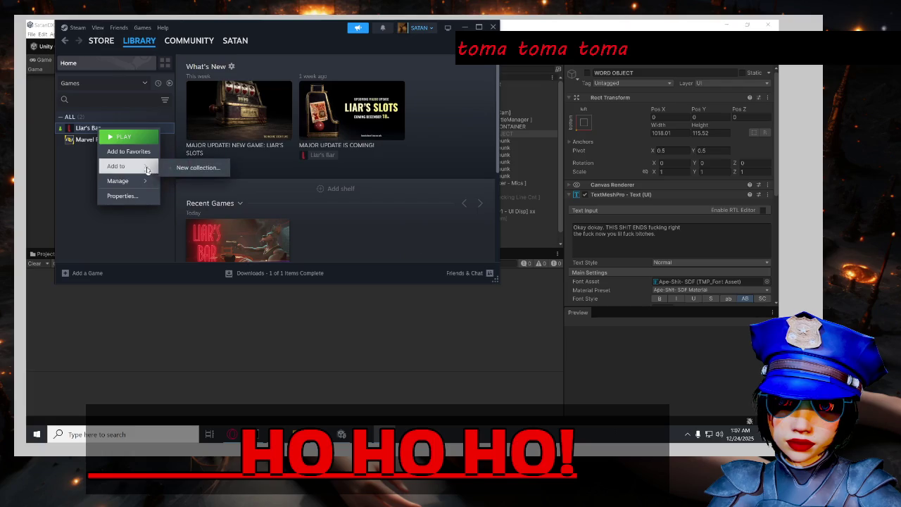
{"action": "mouse_move", "coordinate": [145, 182]}
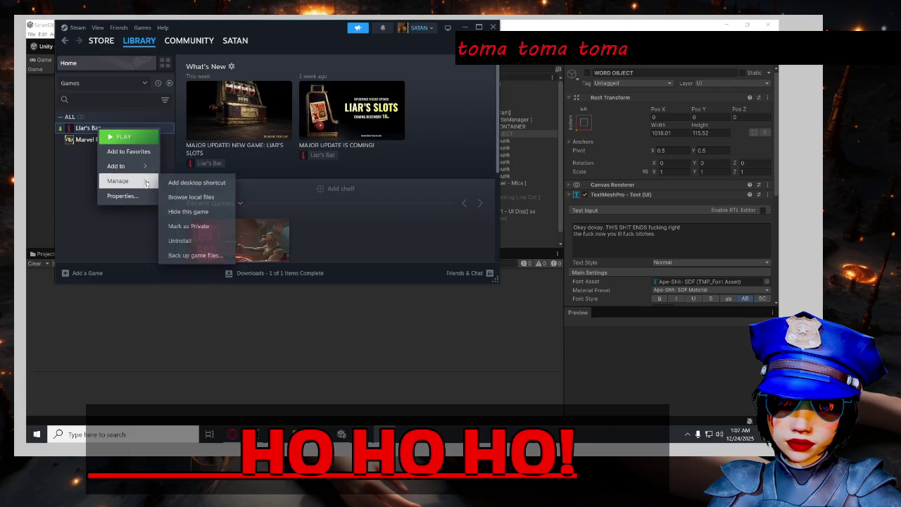
{"action": "left_click", "coordinate": [217, 198]}
{"action": "left_click_drag", "start_coordinate": [218, 131], "coordinate": [340, 76]}
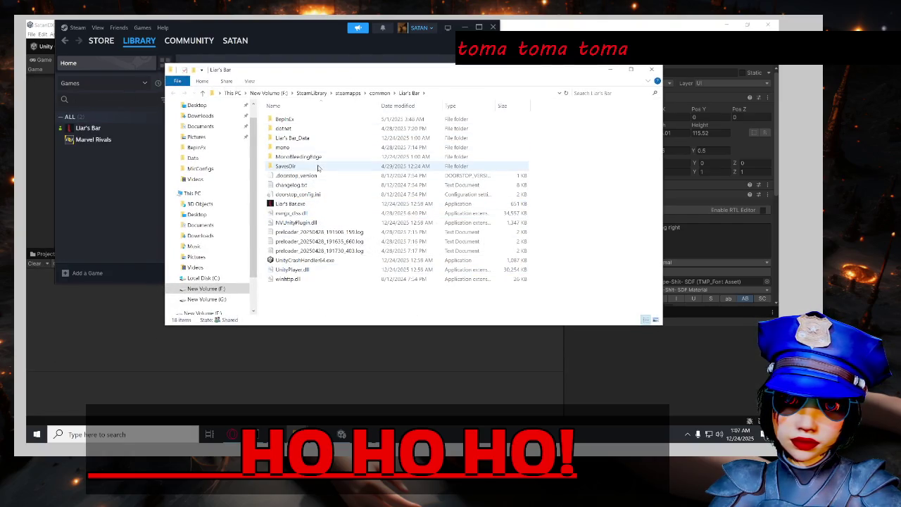
- Look through the SavesDir and Liar's Bar_Data folders, then return to Unity
{"action": "double_click", "coordinate": [296, 166]}
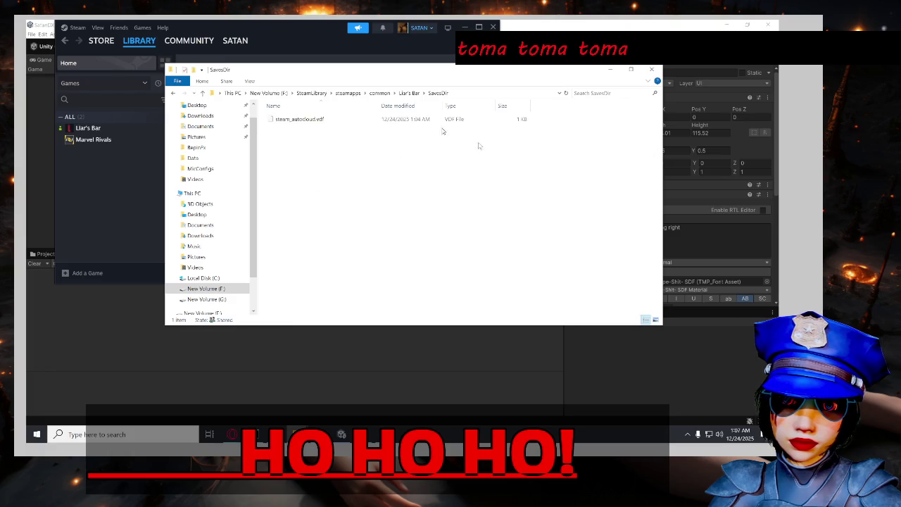
{"action": "left_click", "coordinate": [407, 94]}
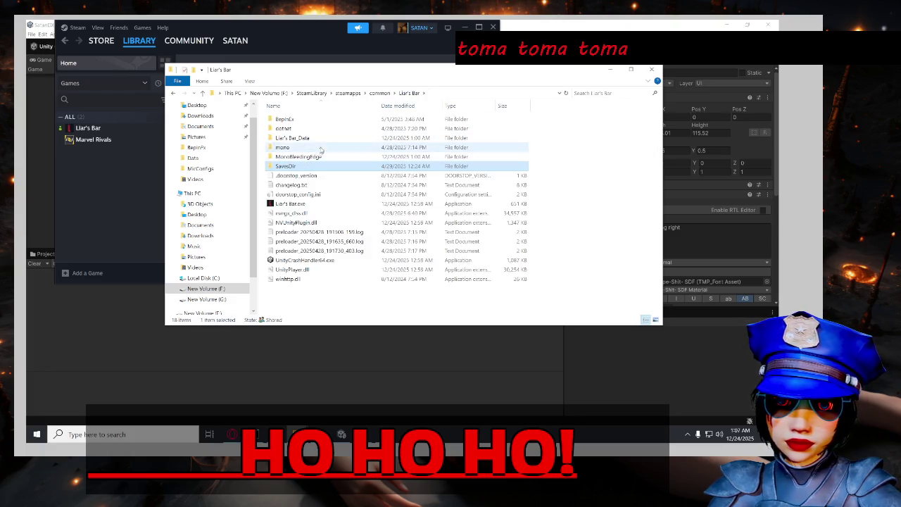
{"action": "left_click", "coordinate": [327, 141]}
{"action": "double_click", "coordinate": [333, 138]}
{"action": "scroll", "coordinate": [370, 246], "scroll_direction": "down", "scroll_amount": 5}
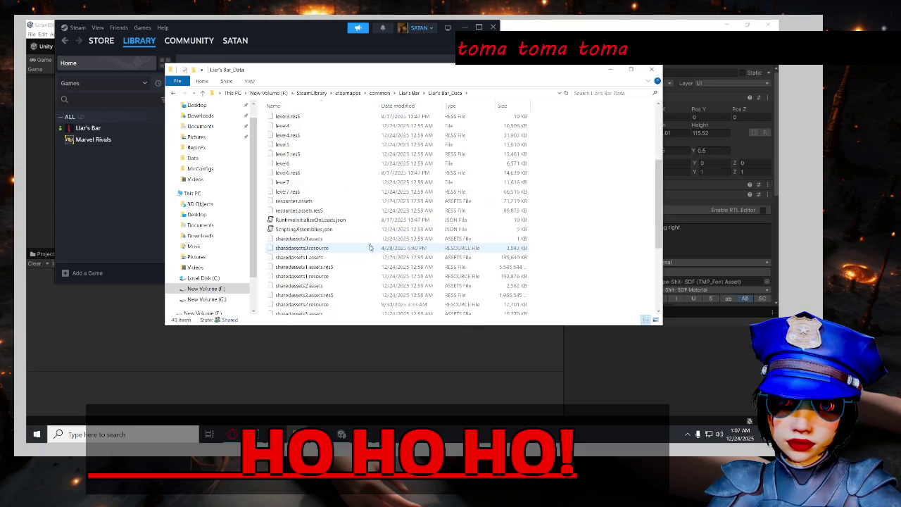
{"action": "scroll", "coordinate": [370, 246], "scroll_direction": "up", "scroll_amount": 7}
{"action": "scroll", "coordinate": [380, 248], "scroll_direction": "down", "scroll_amount": 12}
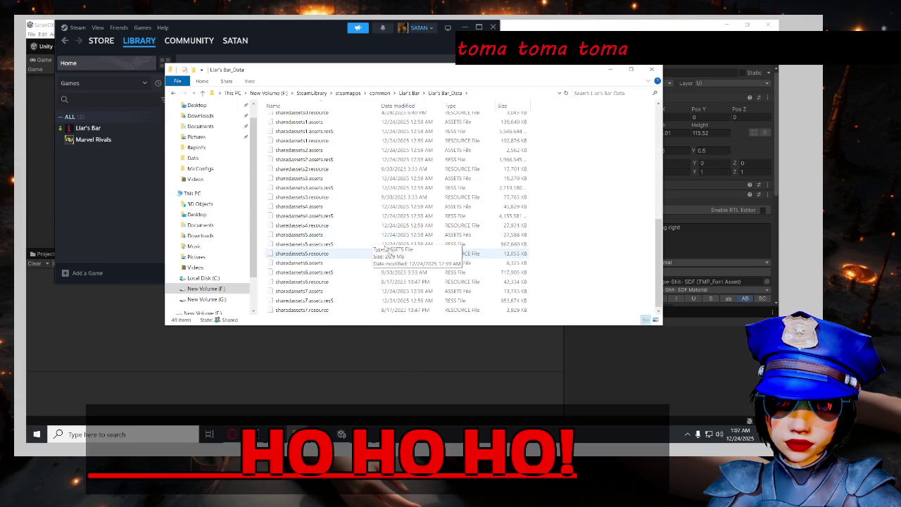
{"action": "scroll", "coordinate": [373, 257], "scroll_direction": "up", "scroll_amount": 12}
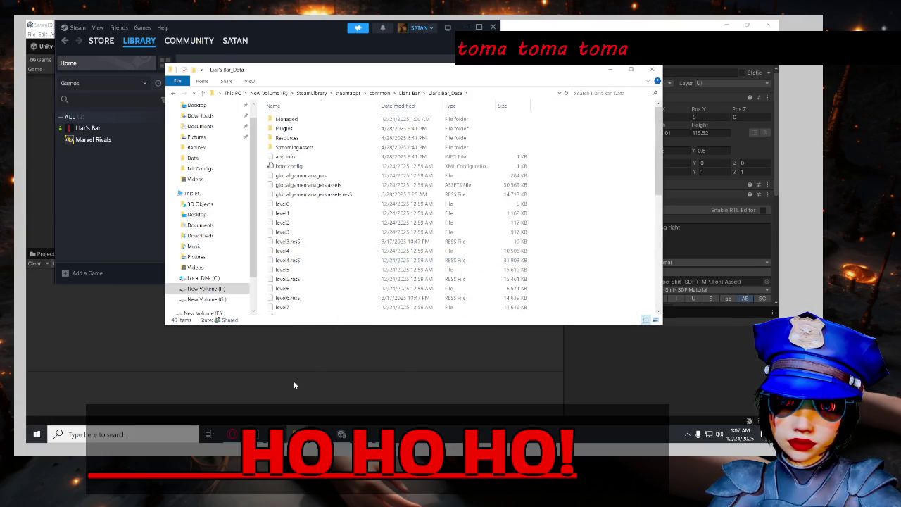
{"action": "left_click", "coordinate": [262, 331]}
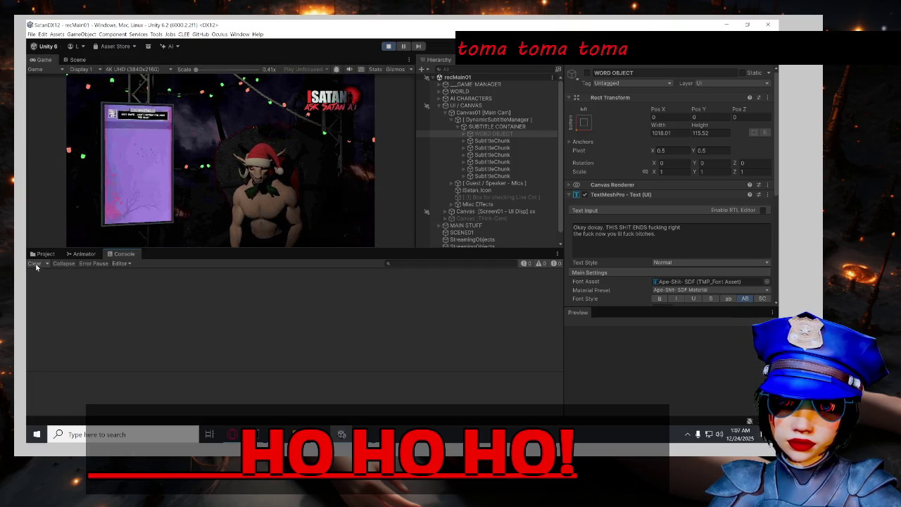
- Maximize the Unity Console, clear its warnings, and restore the normal layout
{"action": "key", "text": "shift+space"}
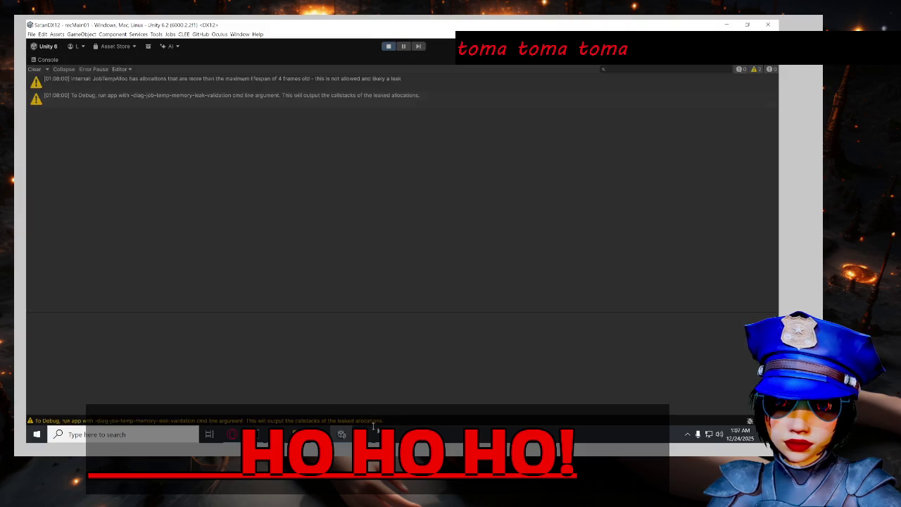
{"action": "left_click", "coordinate": [34, 71]}
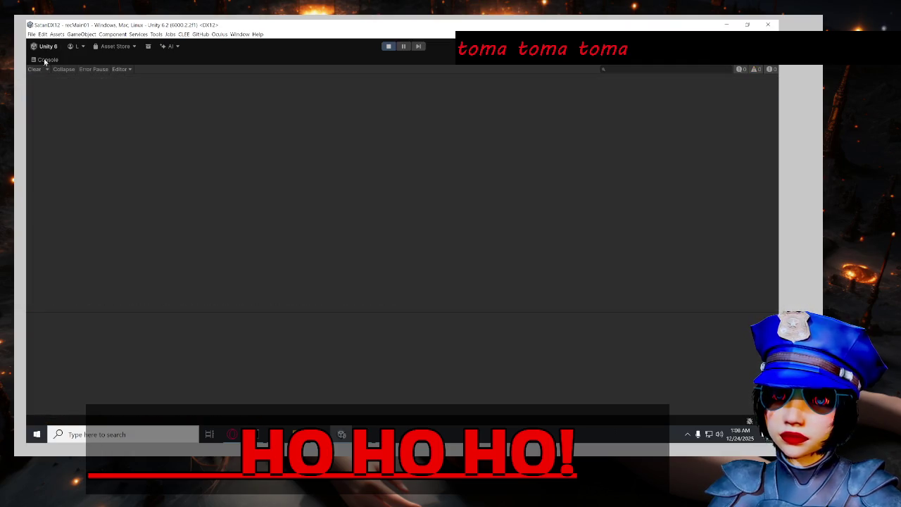
{"action": "double_click", "coordinate": [46, 61]}
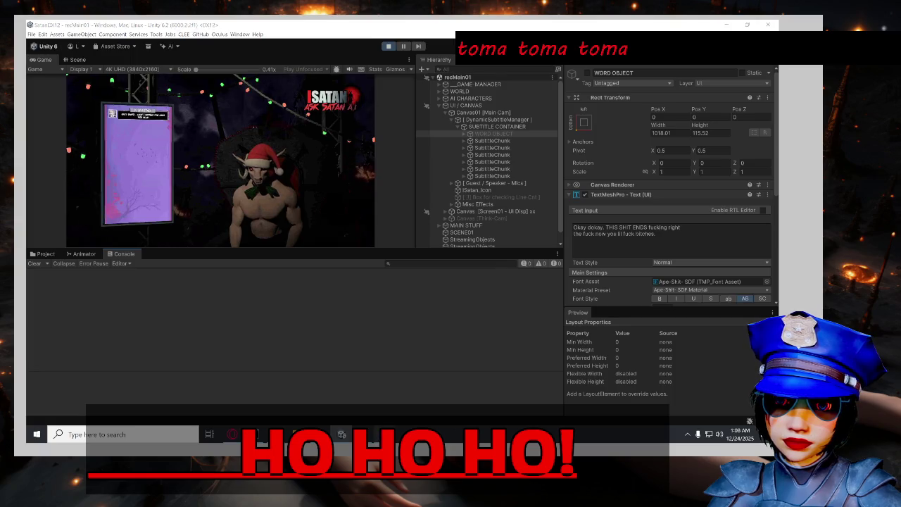
{"action": "left_click", "coordinate": [88, 128]}
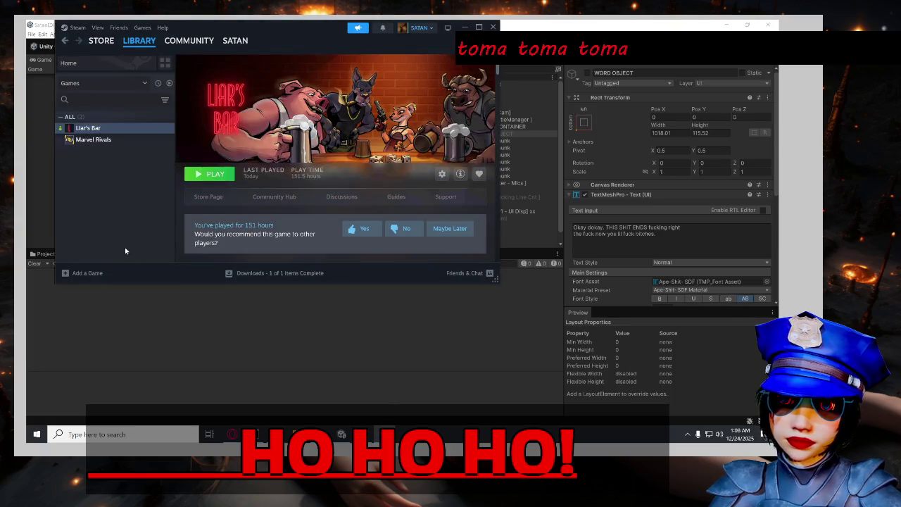
- Launch Liar's Bar from the Steam Library, minimize Steam and position the game window over the Unity editor
{"action": "scroll", "coordinate": [315, 228], "scroll_direction": "down", "scroll_amount": 5}
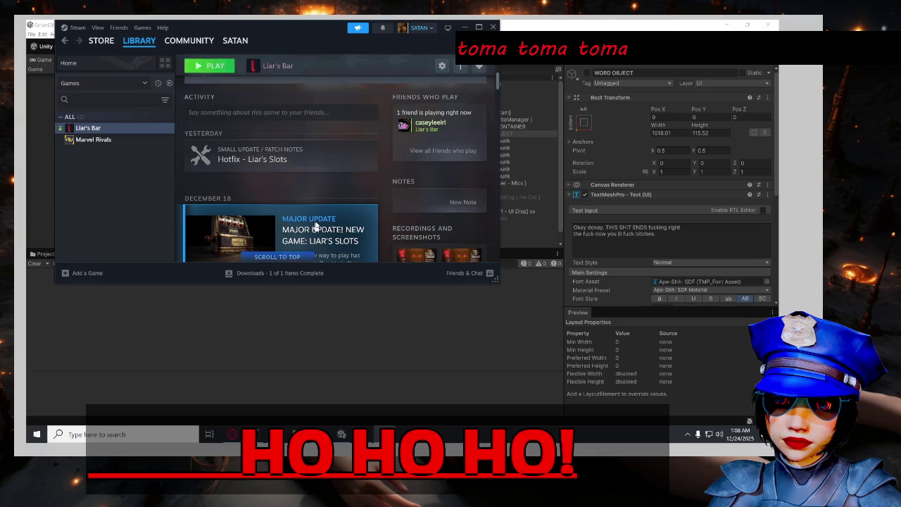
{"action": "scroll", "coordinate": [316, 227], "scroll_direction": "up", "scroll_amount": 5}
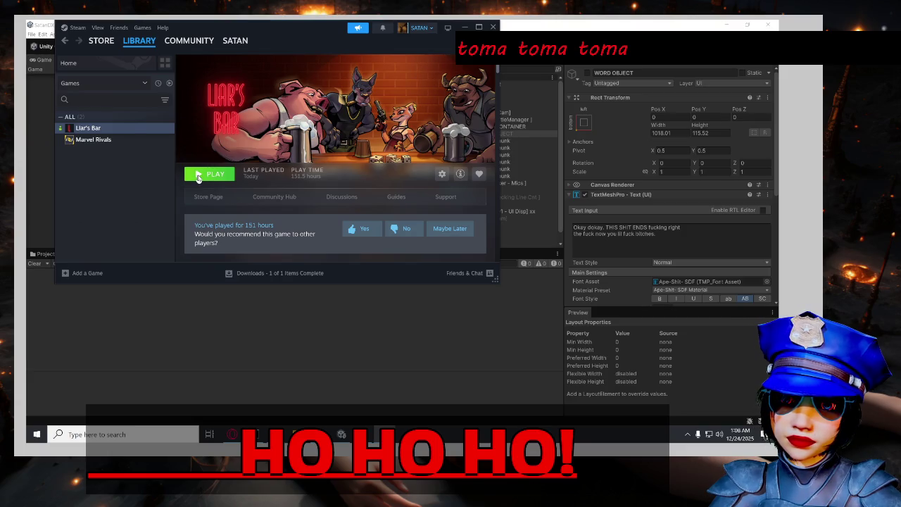
{"action": "left_click", "coordinate": [198, 177]}
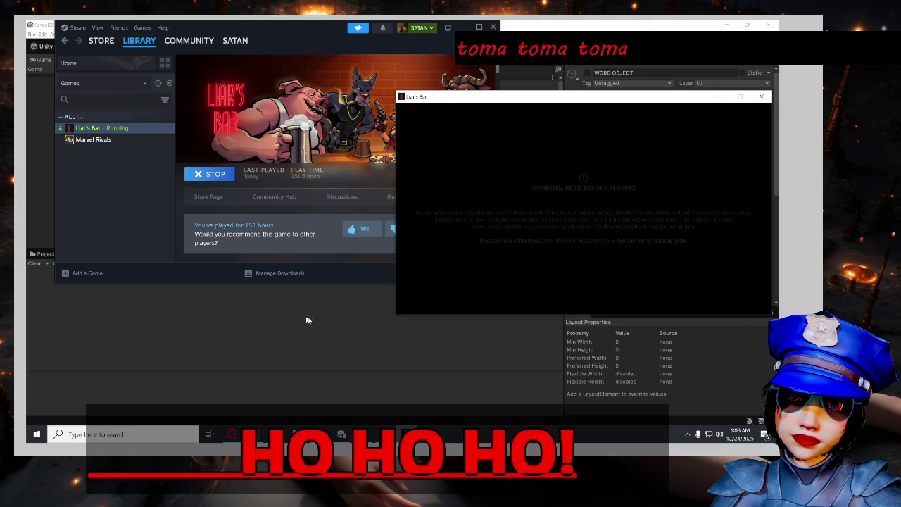
{"action": "left_click", "coordinate": [464, 26]}
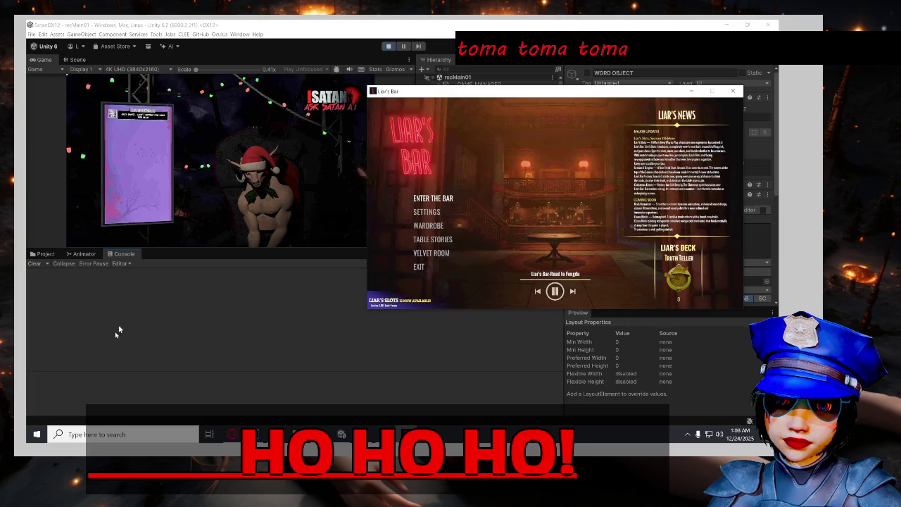
{"action": "mouse_move", "coordinate": [462, 92]}
{"action": "left_mouse_down"}
{"action": "mouse_move", "coordinate": [205, 273]}
{"action": "mouse_move", "coordinate": [677, 78]}
{"action": "mouse_move", "coordinate": [353, 91]}
{"action": "left_mouse_up"}
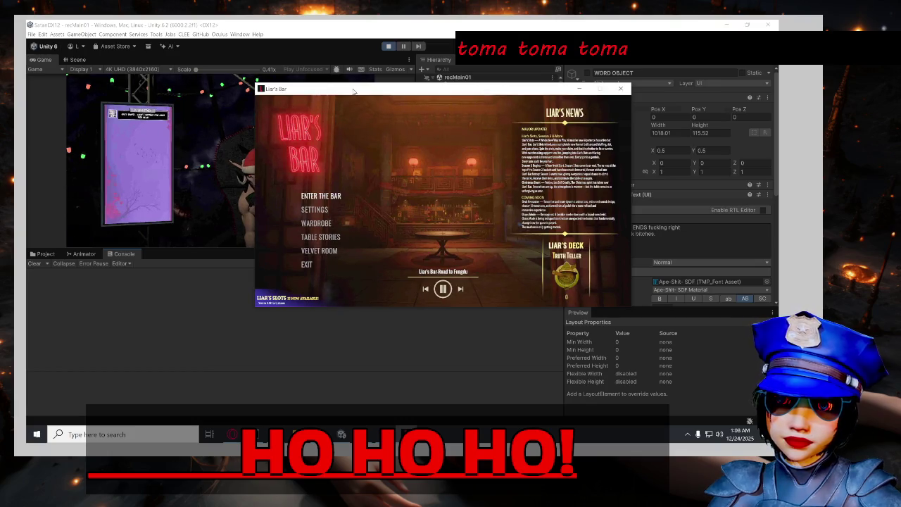
{"action": "left_click", "coordinate": [296, 434]}
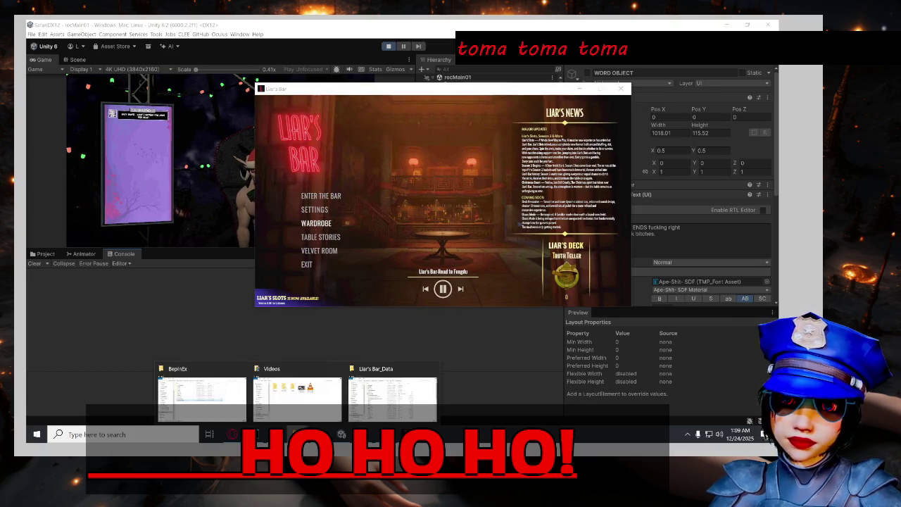
- Browse the Liar's Bar_Data folder and its Managed game DLLs, then return to the common folder
{"action": "left_click", "coordinate": [382, 399]}
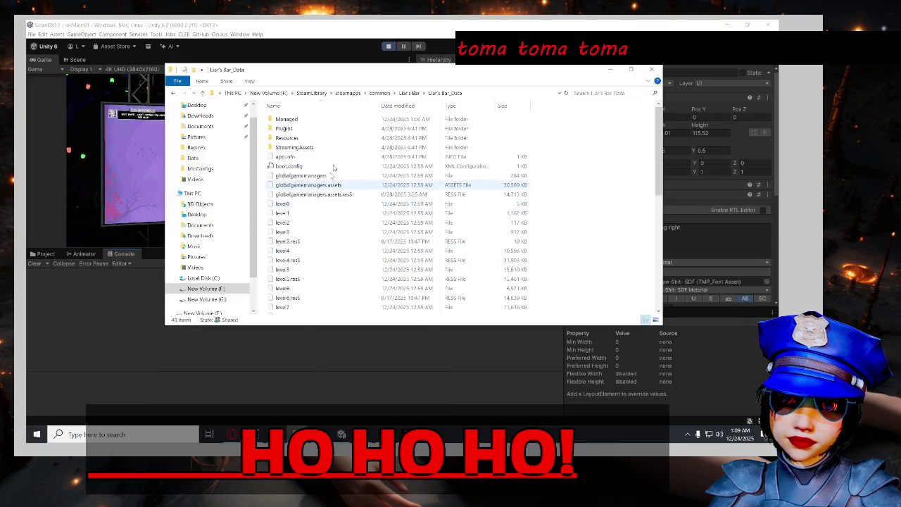
{"action": "left_click", "coordinate": [412, 93]}
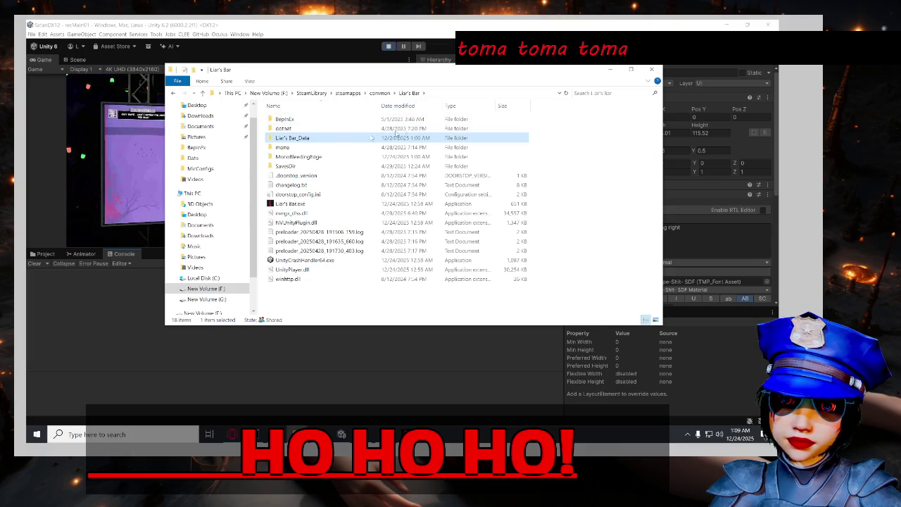
{"action": "double_click", "coordinate": [363, 139]}
{"action": "scroll", "coordinate": [366, 275], "scroll_direction": "down", "scroll_amount": 10}
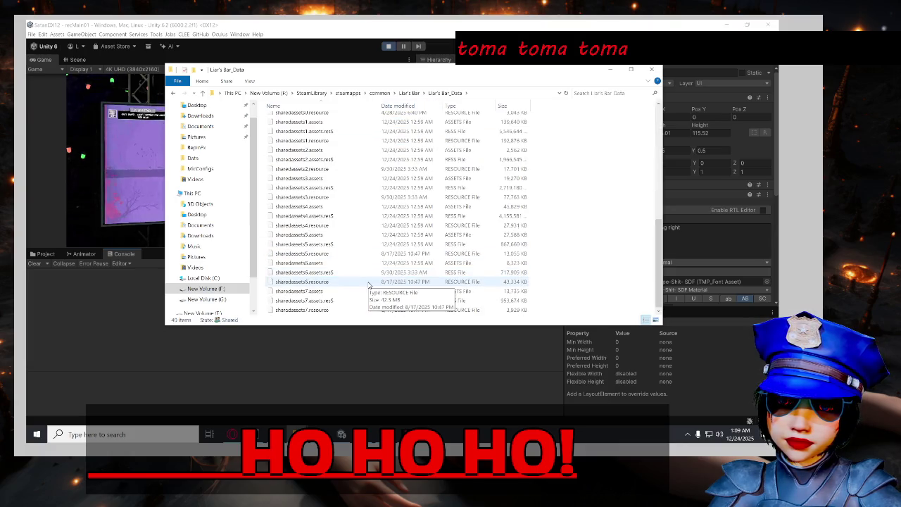
{"action": "scroll", "coordinate": [369, 285], "scroll_direction": "up", "scroll_amount": 10}
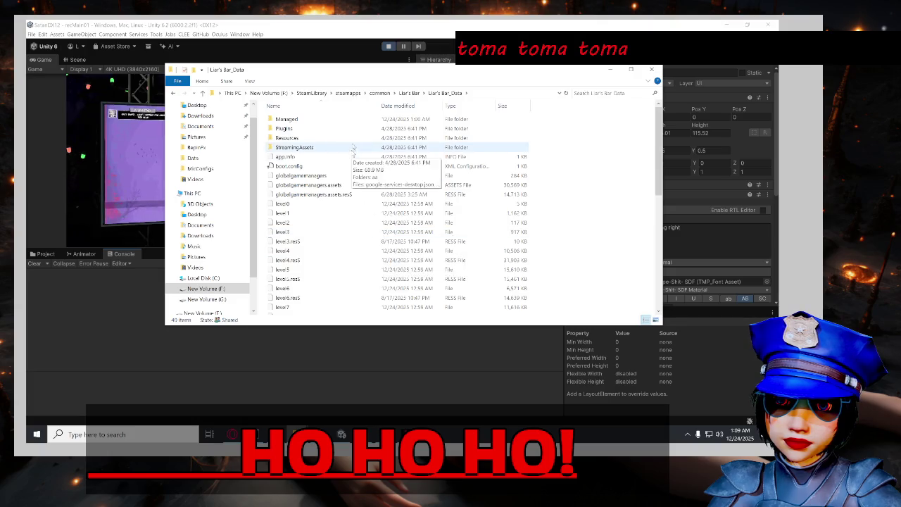
{"action": "double_click", "coordinate": [287, 119]}
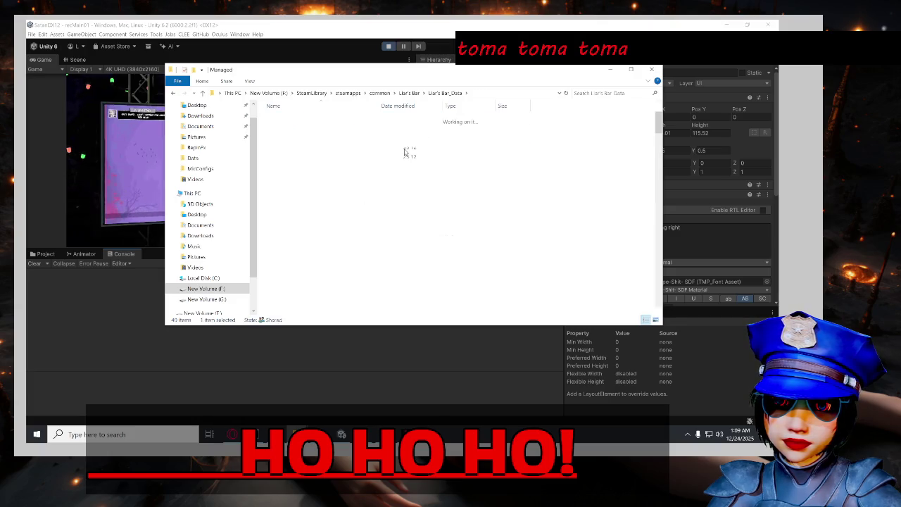
{"action": "left_click", "coordinate": [380, 93]}
- Look inside sinai-dev-UnityExplorer, then read and close BepInEx's ErrorLog.log in Liar's Bar
{"action": "double_click", "coordinate": [331, 120]}
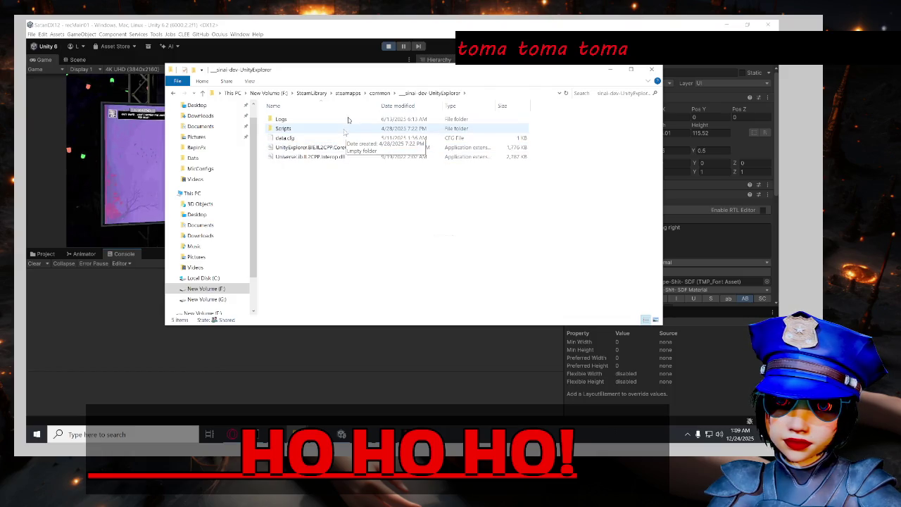
{"action": "left_click", "coordinate": [380, 93]}
{"action": "left_click", "coordinate": [329, 128], "text": "ctrl"}
{"action": "double_click", "coordinate": [329, 129]}
{"action": "double_click", "coordinate": [338, 119]}
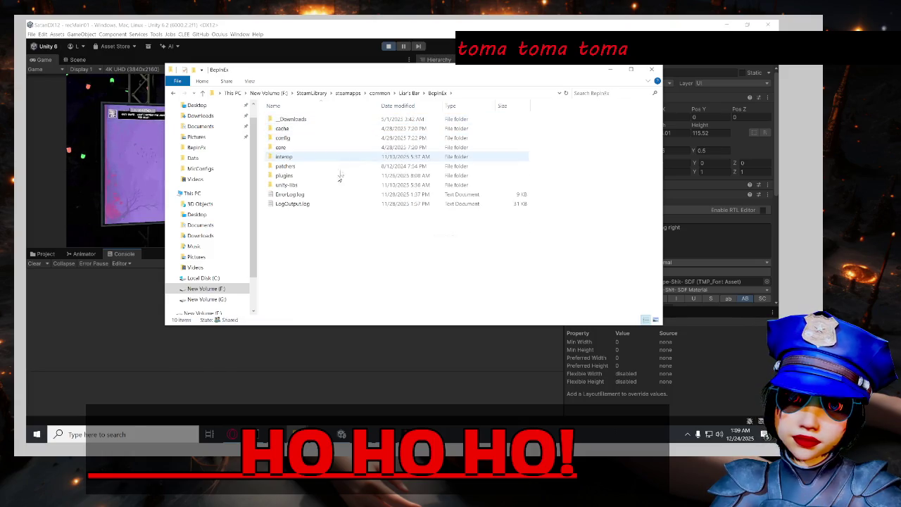
{"action": "double_click", "coordinate": [290, 194]}
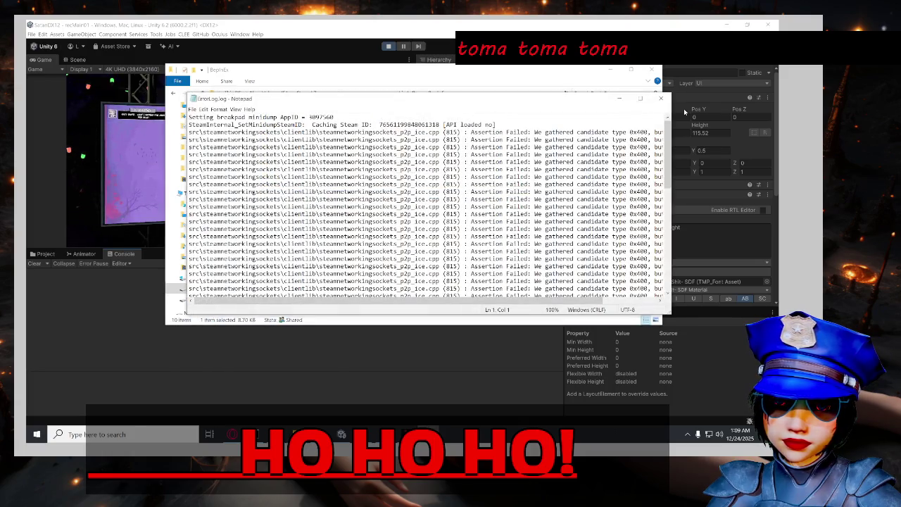
{"action": "left_click", "coordinate": [662, 98]}
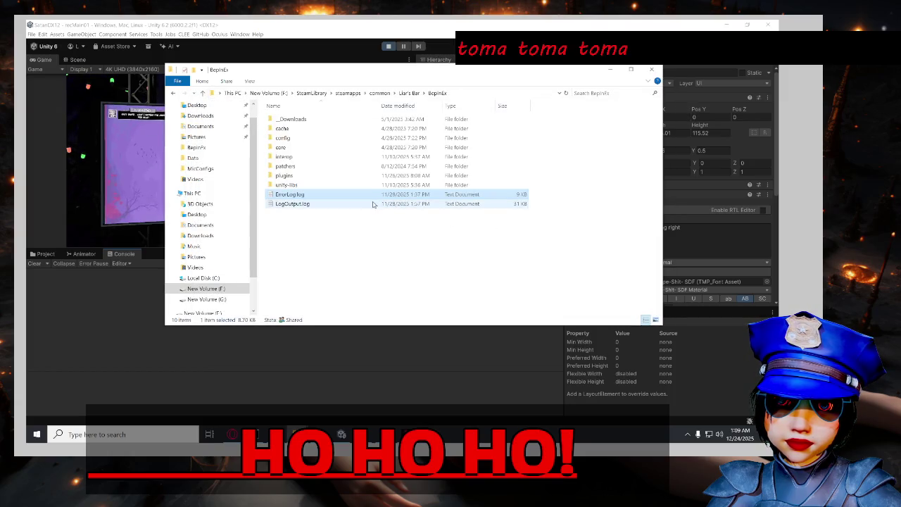
- Check the BepInEx plugins folder, then launch Liar's Bar.exe directly from the install folder
{"action": "double_click", "coordinate": [338, 178]}
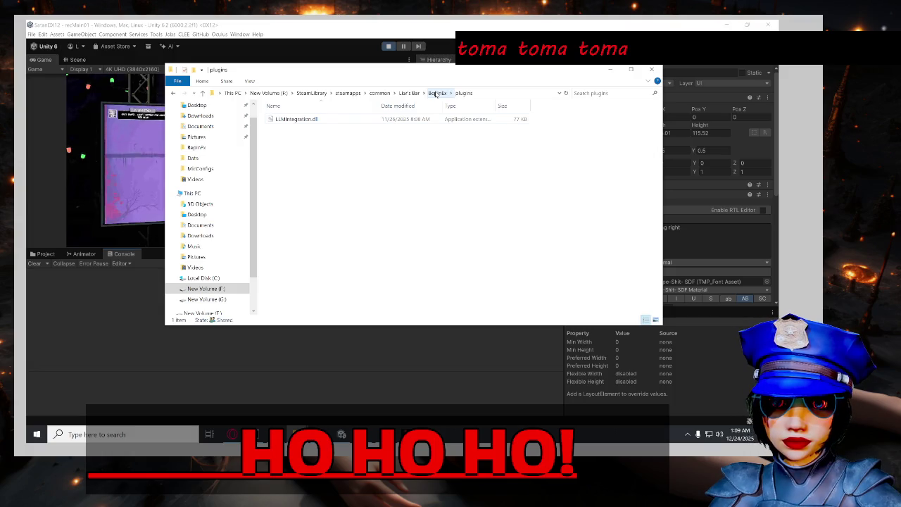
{"action": "left_click", "coordinate": [435, 94]}
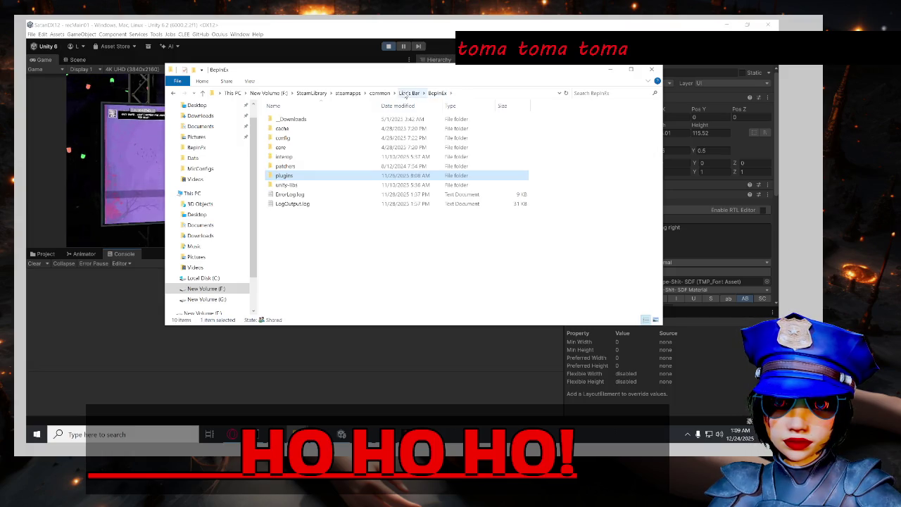
{"action": "left_click", "coordinate": [408, 94]}
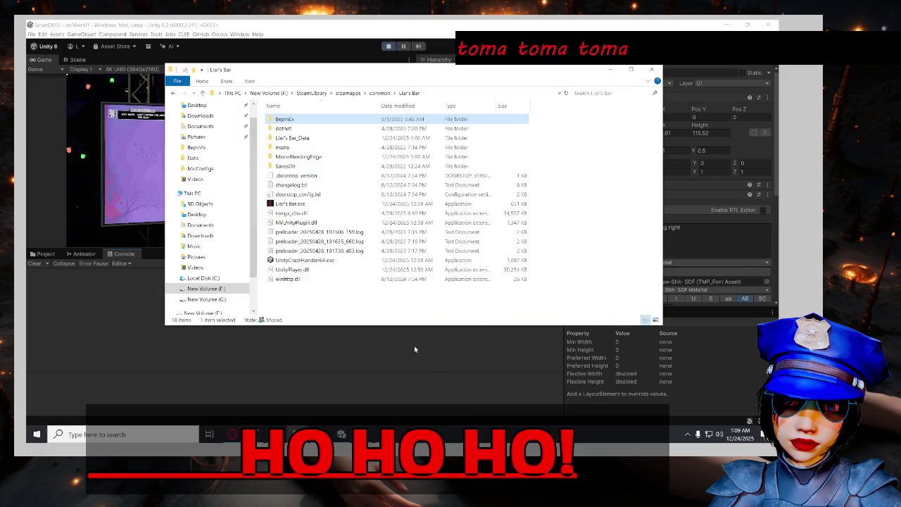
{"action": "double_click", "coordinate": [331, 207]}
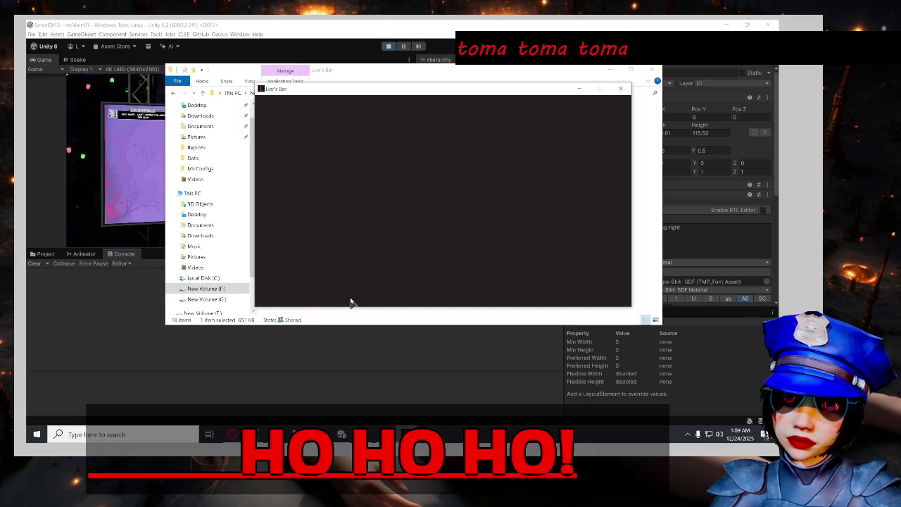
- Move the loading game window aside and open preloader_20250428_191635_660.log
{"action": "left_click_drag", "start_coordinate": [358, 94], "coordinate": [473, 74]}
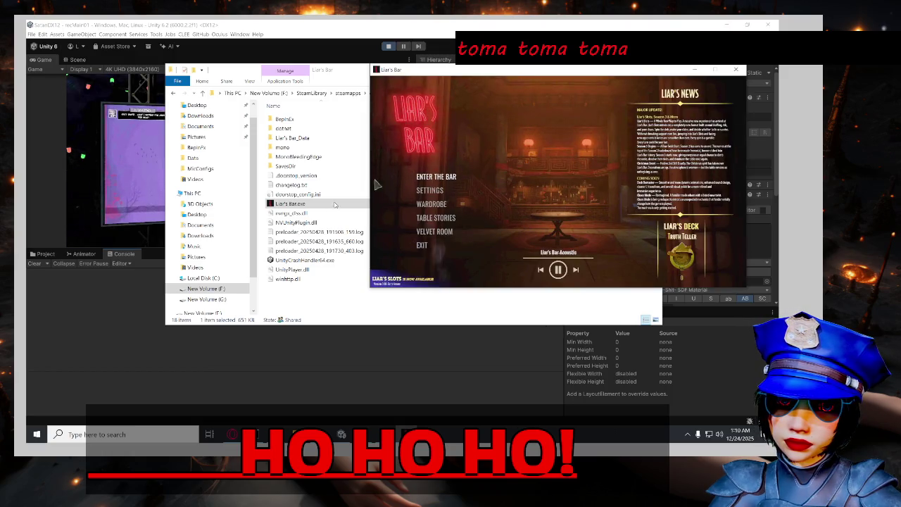
{"action": "double_click", "coordinate": [316, 241]}
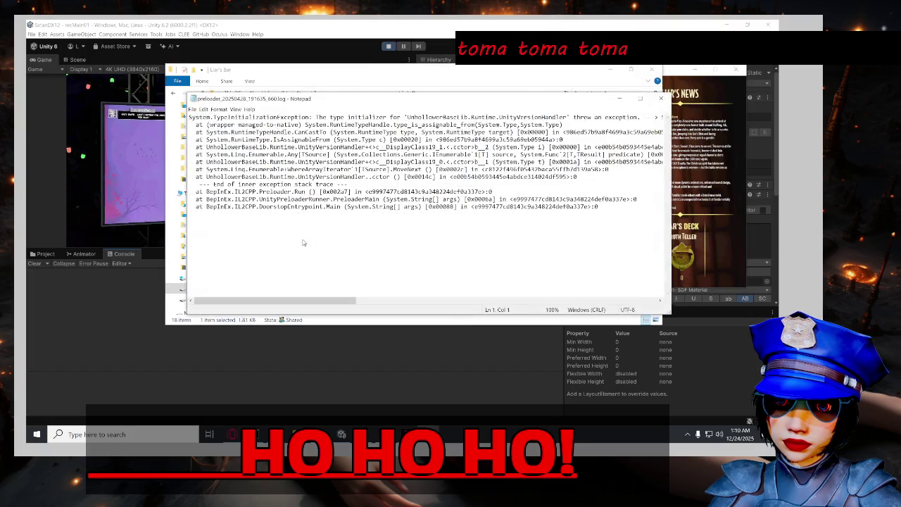
- Select the UnityVersionHandler TypeInitializationException stack trace in the 660 preloader log, then close it
{"action": "left_click_drag", "start_coordinate": [291, 308], "coordinate": [639, 310]}
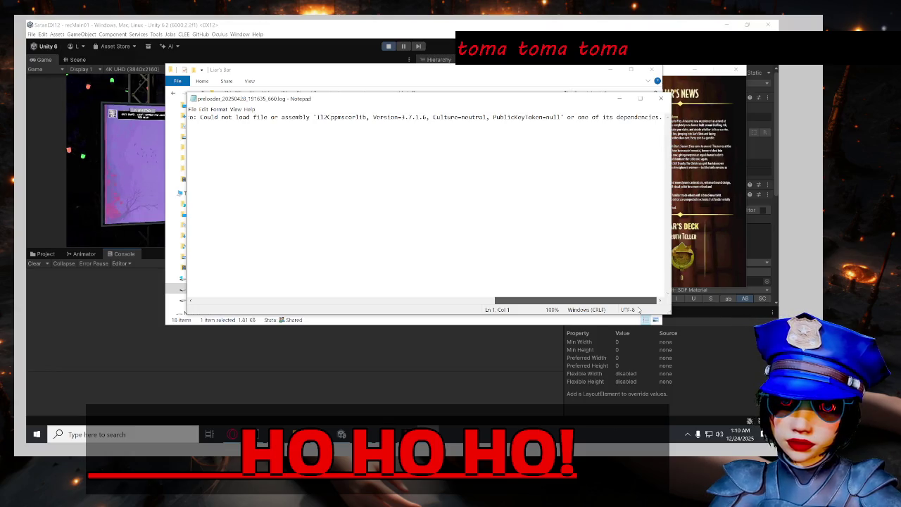
{"action": "left_click_drag", "start_coordinate": [639, 310], "coordinate": [195, 300]}
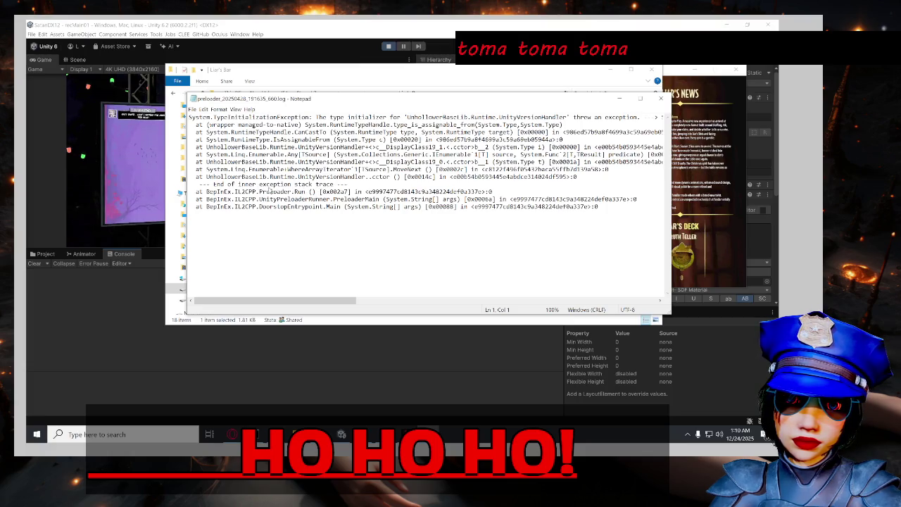
{"action": "mouse_move", "coordinate": [346, 185]}
{"action": "left_mouse_down"}
{"action": "mouse_move", "coordinate": [187, 171]}
{"action": "mouse_move", "coordinate": [185, 178]}
{"action": "left_mouse_up"}
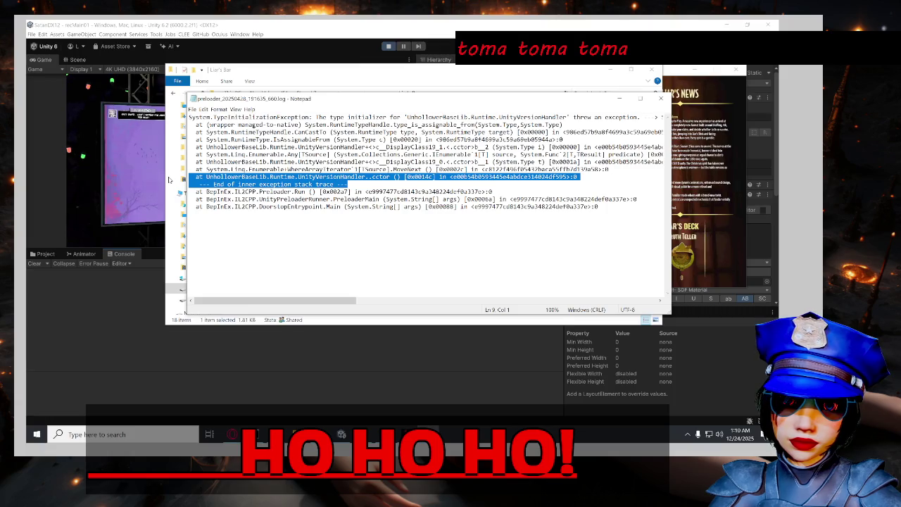
{"action": "left_click_drag", "start_coordinate": [167, 176], "coordinate": [158, 164]}
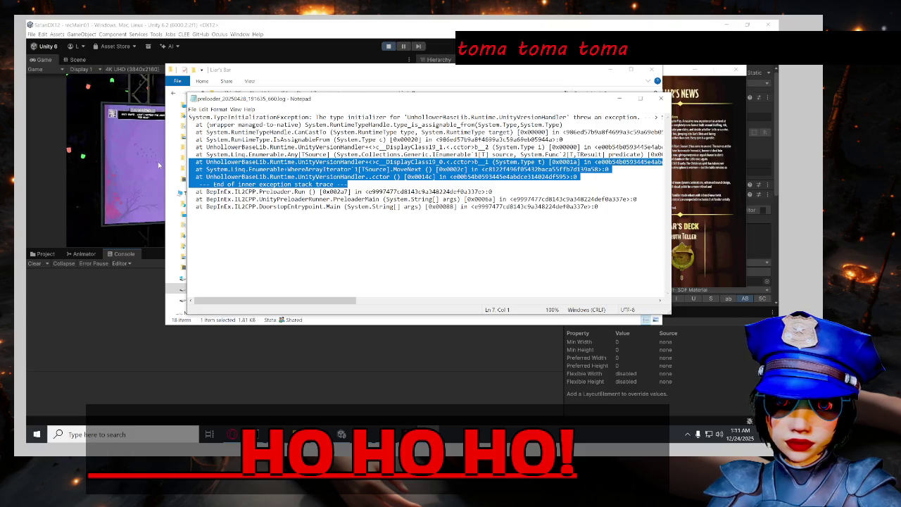
{"action": "left_click_drag", "start_coordinate": [153, 157], "coordinate": [133, 121]}
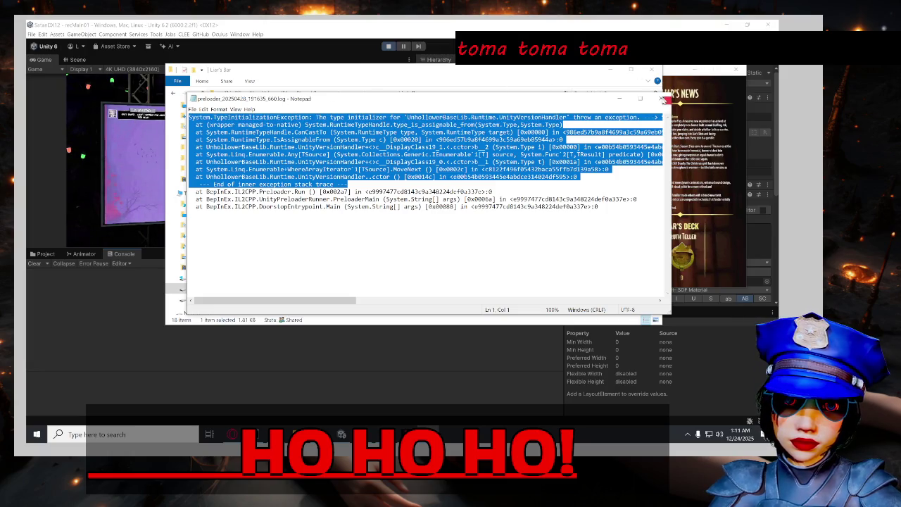
{"action": "left_click", "coordinate": [665, 99]}
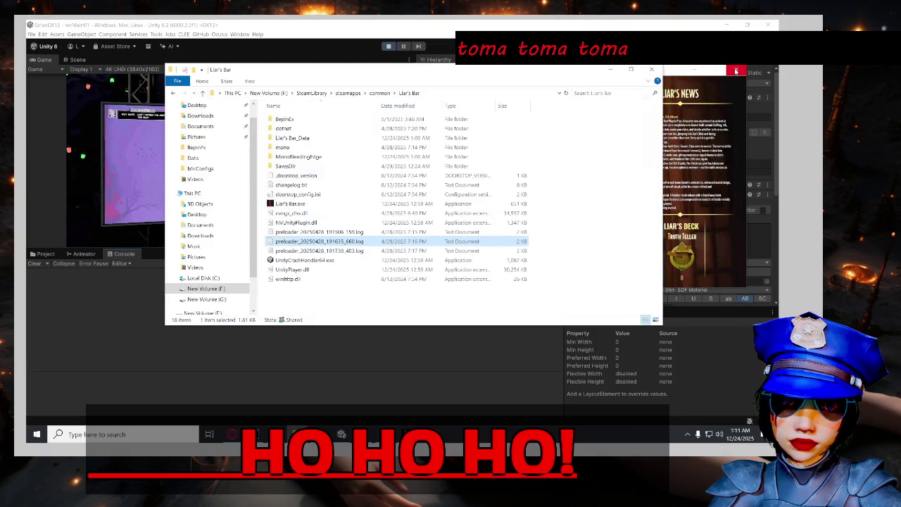
- In common, select the sinai-dev-UnityExplorer folder plus UniverseLib.IL2CPP.Interop.dll and UnityExplorer.BIE.IL2CPP.CoreCLR.dll
{"action": "double_click", "coordinate": [298, 119]}
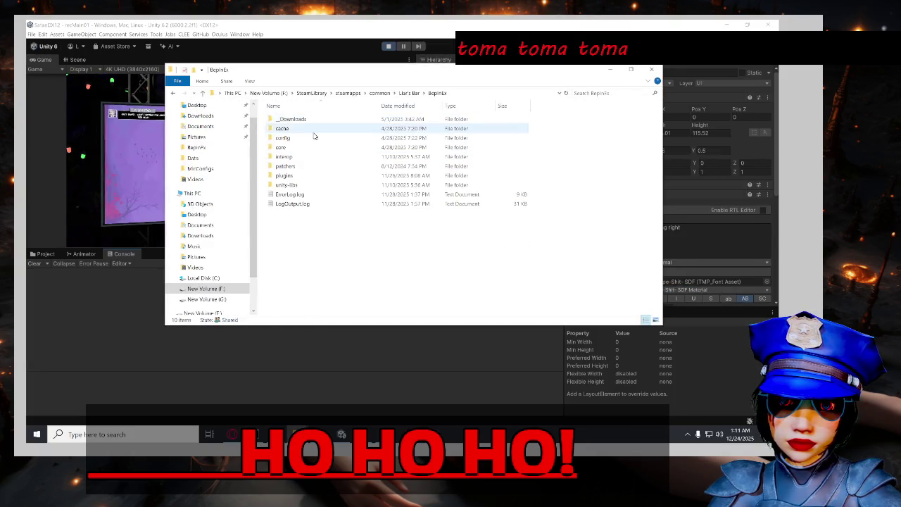
{"action": "left_click", "coordinate": [407, 94]}
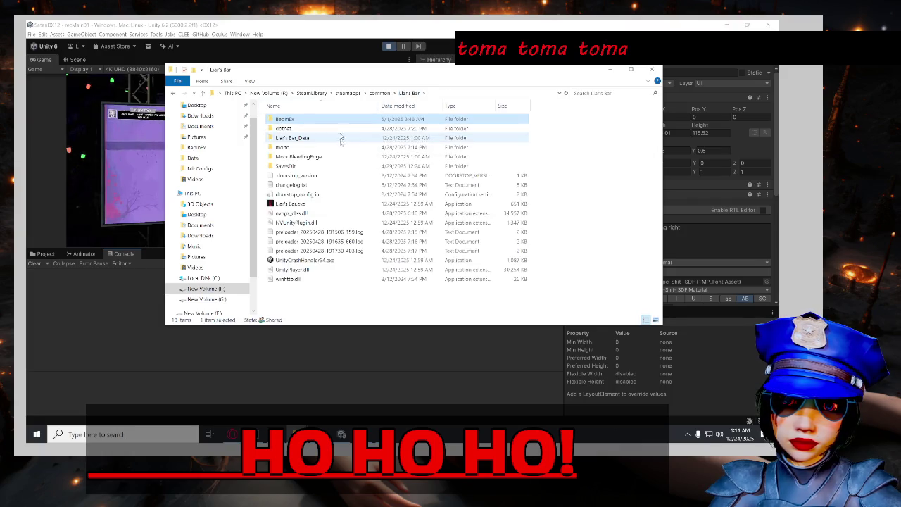
{"action": "left_click", "coordinate": [379, 93]}
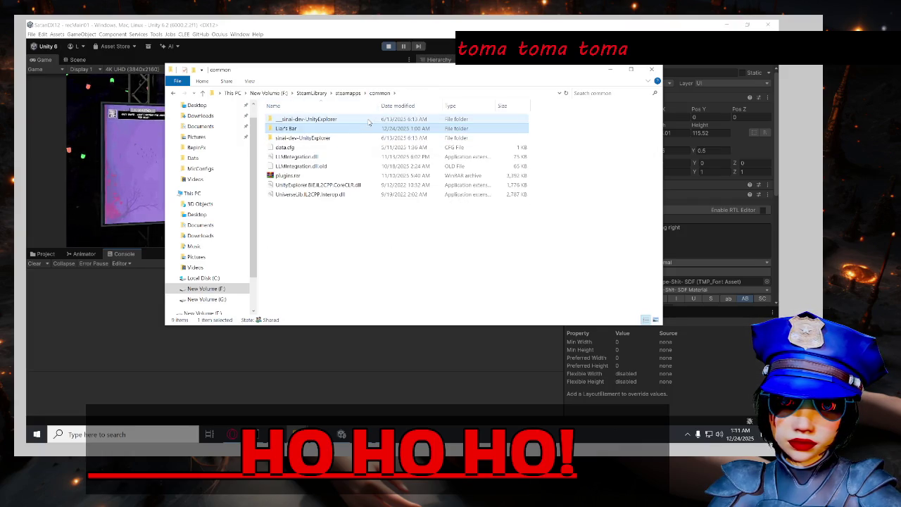
{"action": "left_click", "coordinate": [357, 140]}
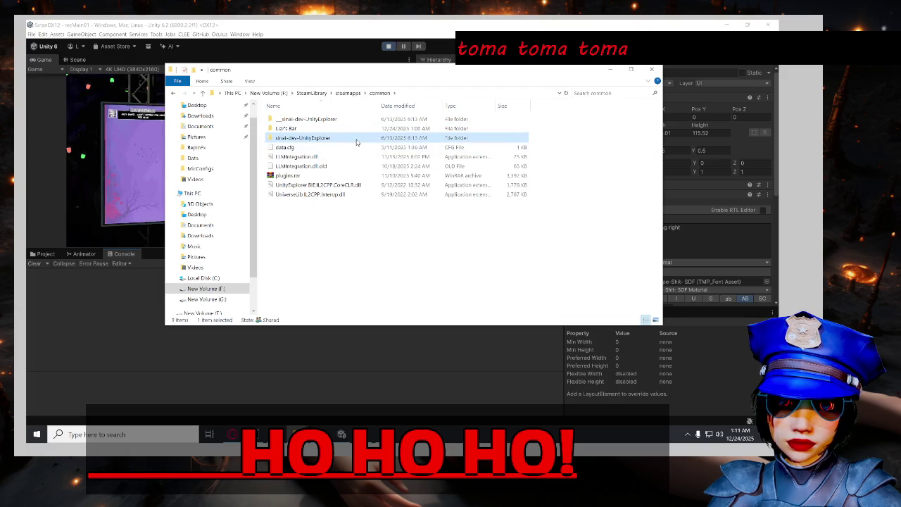
{"action": "double_click", "coordinate": [356, 141]}
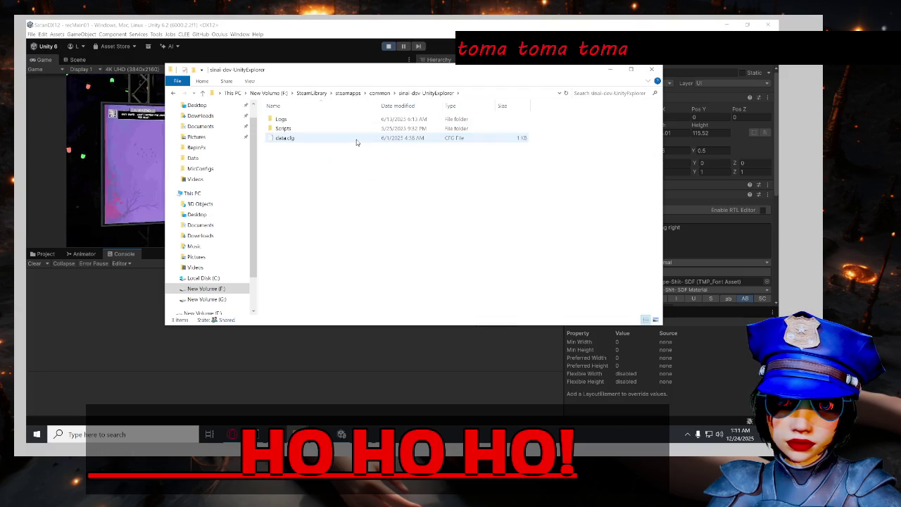
{"action": "left_click", "coordinate": [381, 94]}
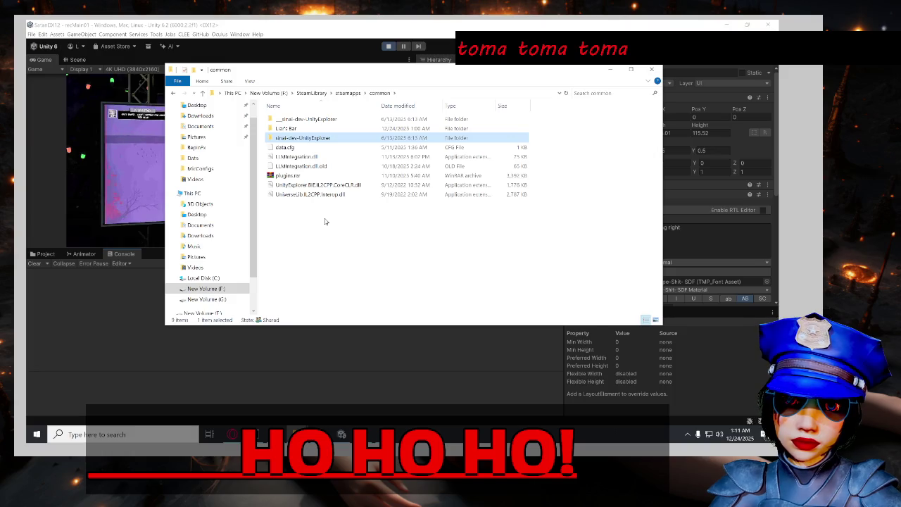
{"action": "left_click", "coordinate": [305, 196]}
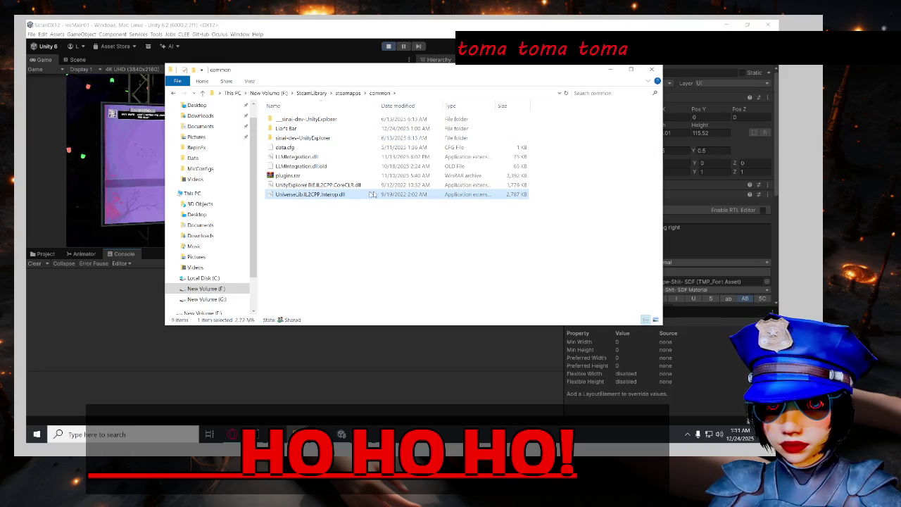
{"action": "left_click", "coordinate": [298, 185], "text": "ctrl"}
{"action": "left_click", "coordinate": [310, 138], "text": "ctrl"}
- Paste the copied UnityExplorer files into Liar's Bar's BepInEx plugins folder, then return to Liar's Bar
{"action": "double_click", "coordinate": [313, 128]}
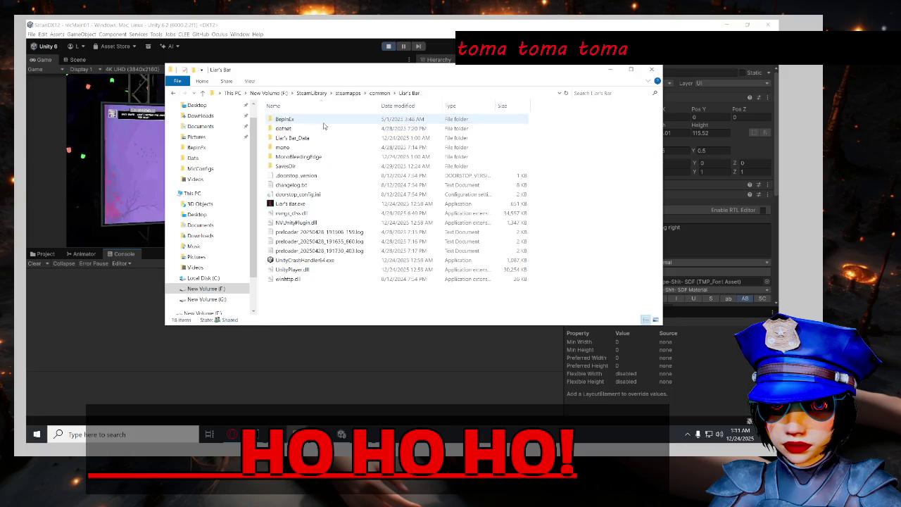
{"action": "double_click", "coordinate": [324, 121]}
{"action": "left_click", "coordinate": [332, 167]}
{"action": "key", "text": "Return"}
{"action": "left_click", "coordinate": [437, 93]}
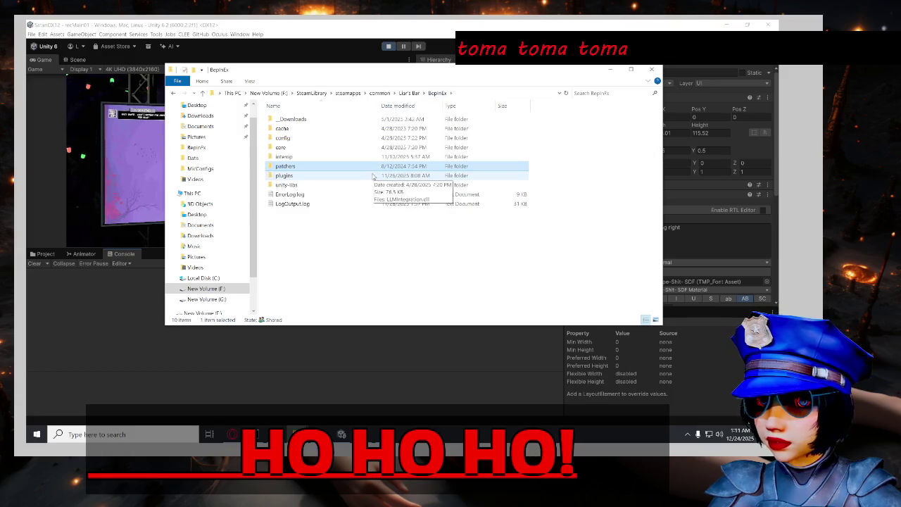
{"action": "double_click", "coordinate": [373, 176]}
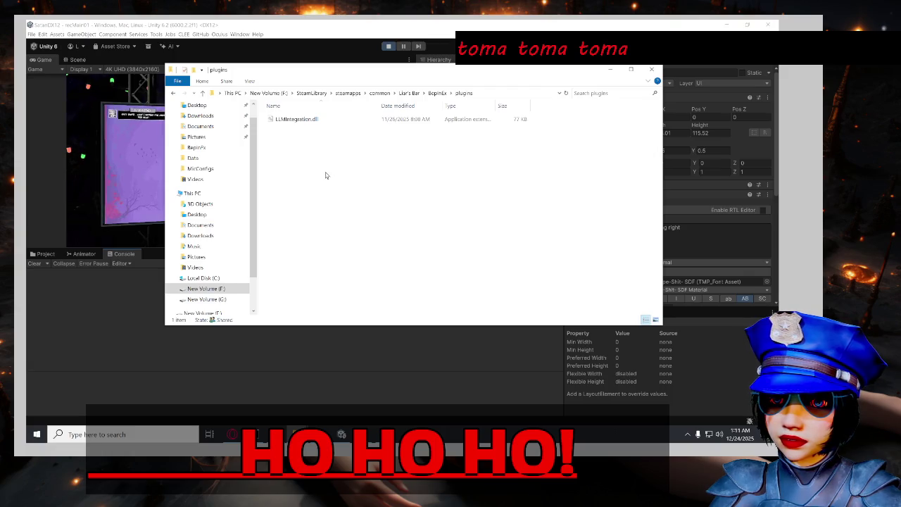
{"action": "key", "text": "ctrl+v"}
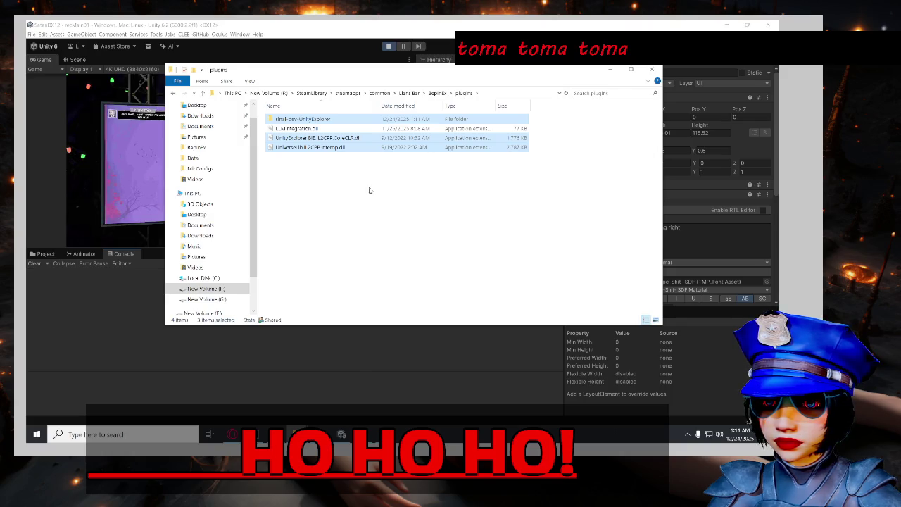
{"action": "left_click", "coordinate": [408, 93]}
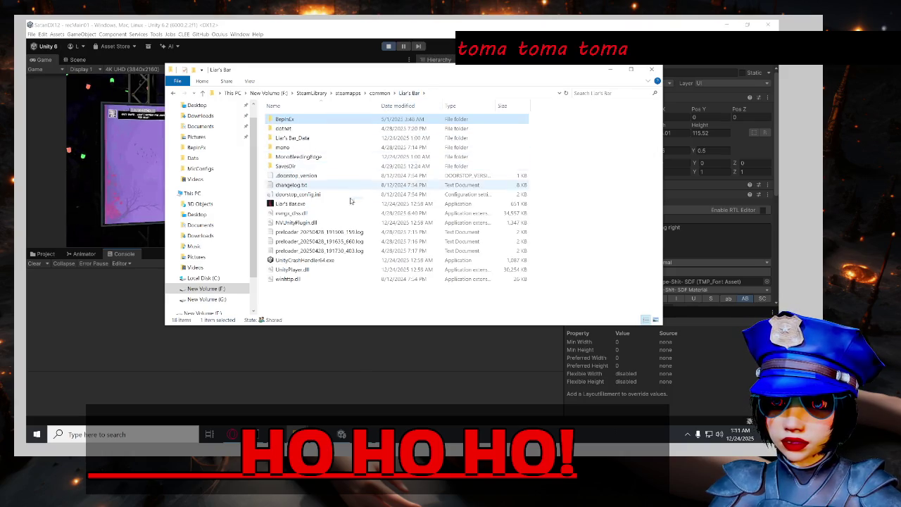
- Start Liar's Bar.exe, then check BepInEx's unity-libs and plugins folders while it loads
{"action": "double_click", "coordinate": [351, 203]}
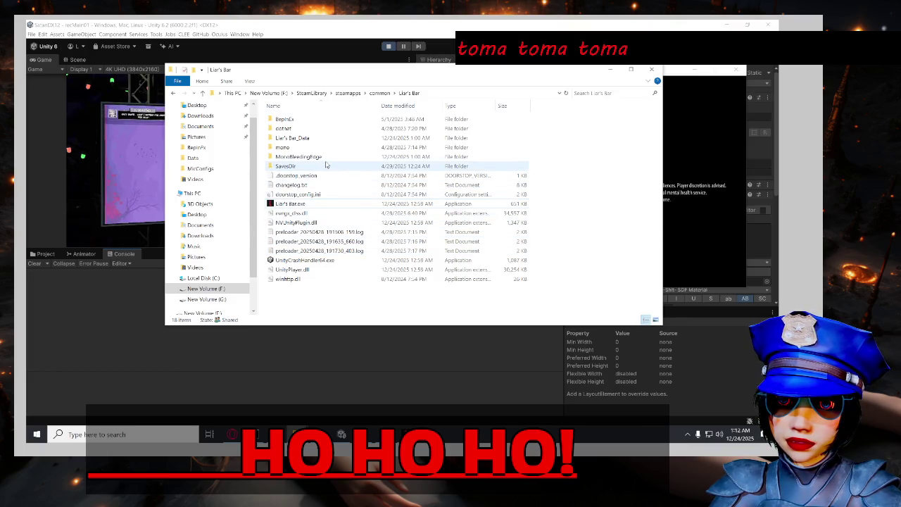
{"action": "double_click", "coordinate": [338, 118]}
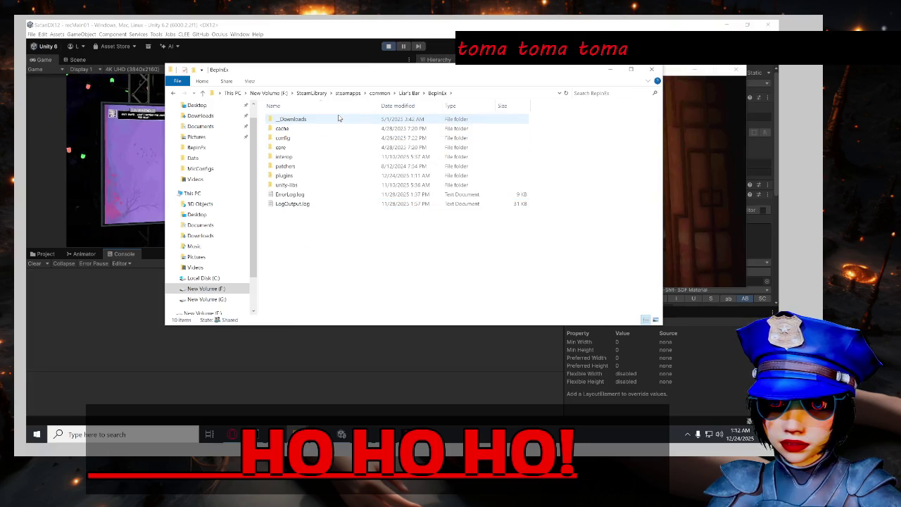
{"action": "mouse_move", "coordinate": [401, 74]}
{"action": "left_mouse_down"}
{"action": "mouse_move", "coordinate": [268, 228]}
{"action": "mouse_move", "coordinate": [345, 162]}
{"action": "mouse_move", "coordinate": [420, 125]}
{"action": "mouse_move", "coordinate": [379, 117]}
{"action": "left_mouse_up"}
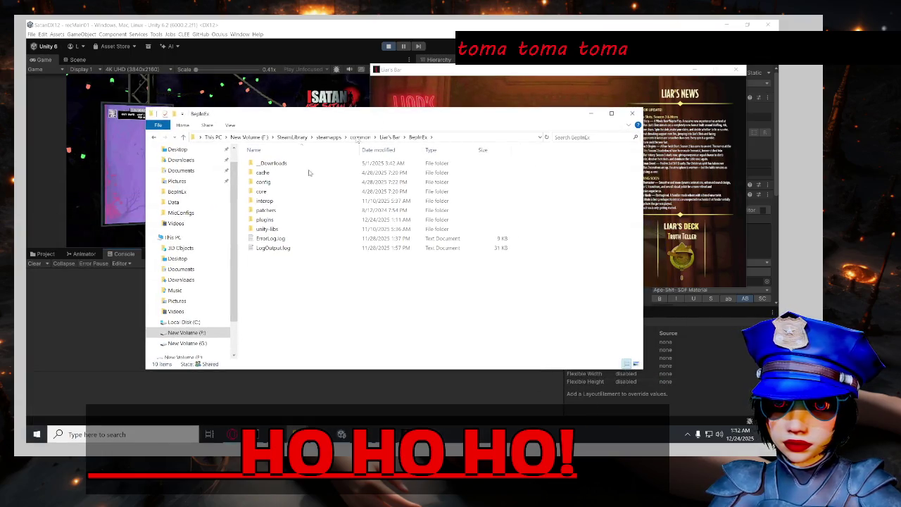
{"action": "double_click", "coordinate": [281, 230]}
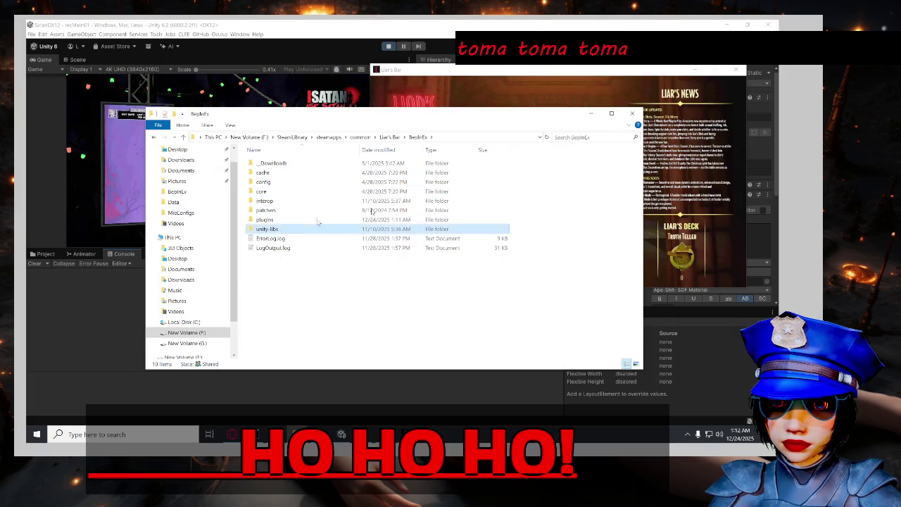
{"action": "left_click", "coordinate": [419, 136]}
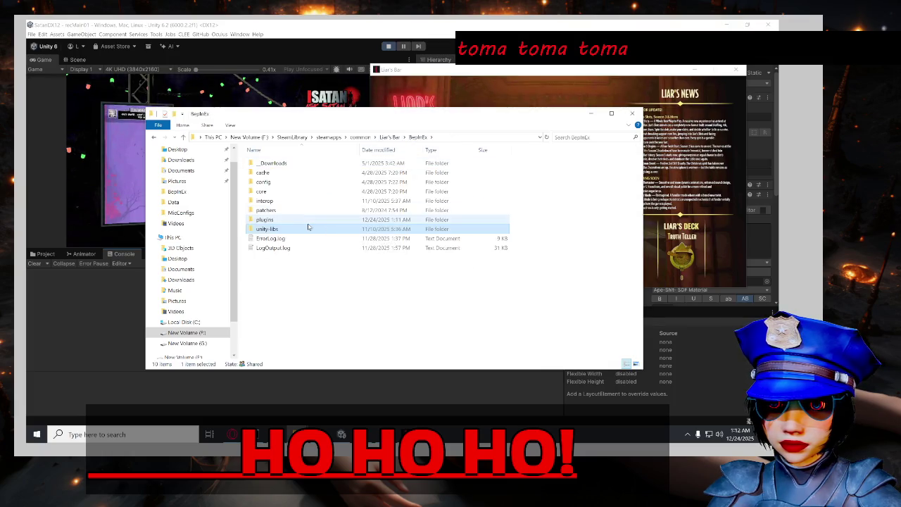
{"action": "double_click", "coordinate": [264, 219]}
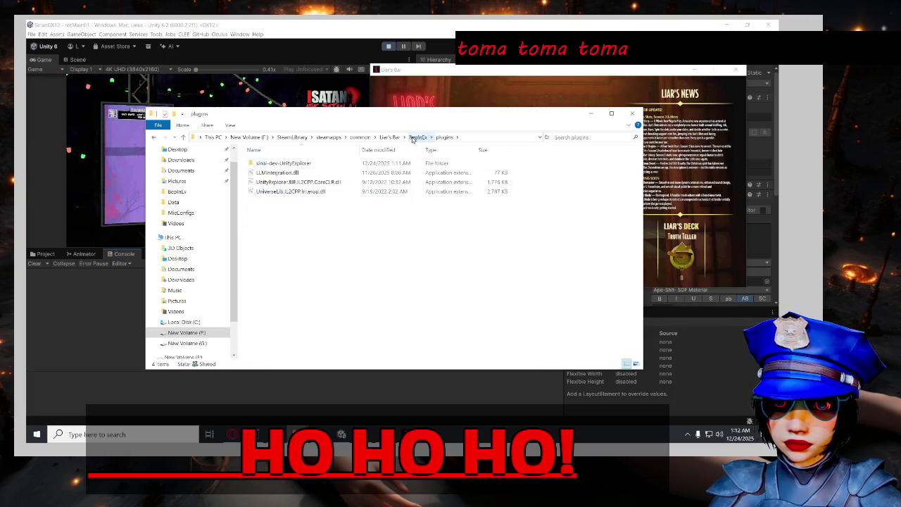
{"action": "left_click", "coordinate": [416, 137]}
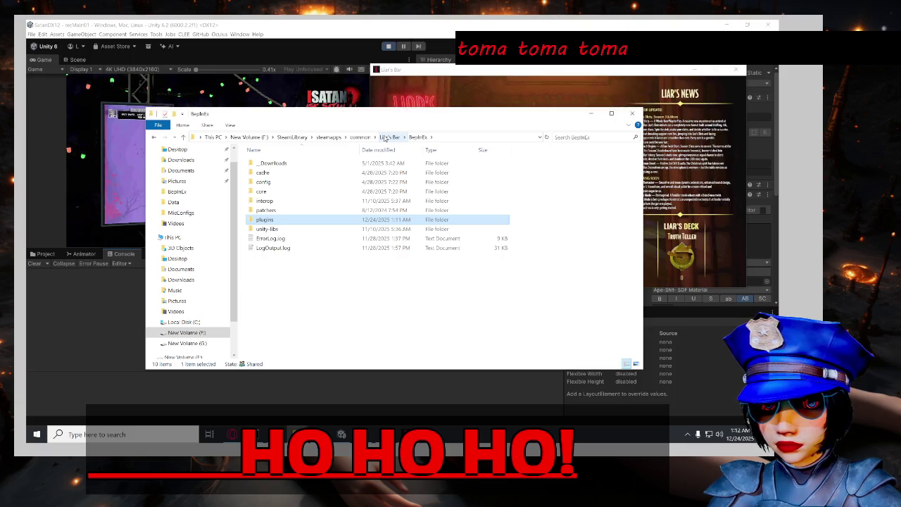
{"action": "left_click", "coordinate": [385, 137]}
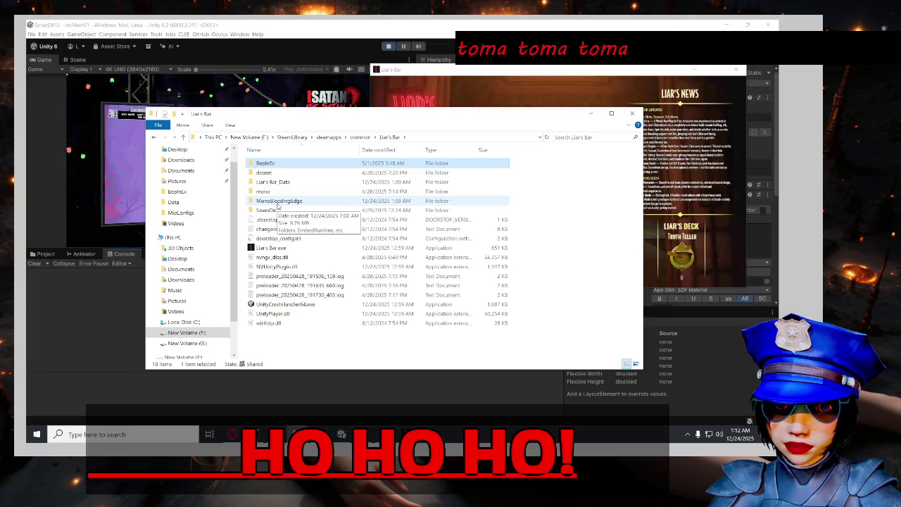
- Browse MonoBleedingEdge's EmbedRuntime and etc > mono > 4.5 folders, then bring the game forward
{"action": "double_click", "coordinate": [279, 202]}
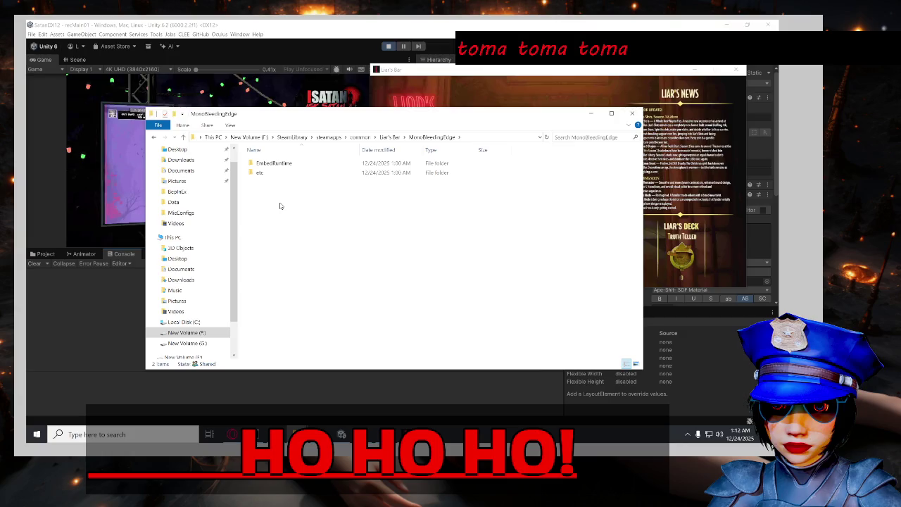
{"action": "double_click", "coordinate": [274, 164]}
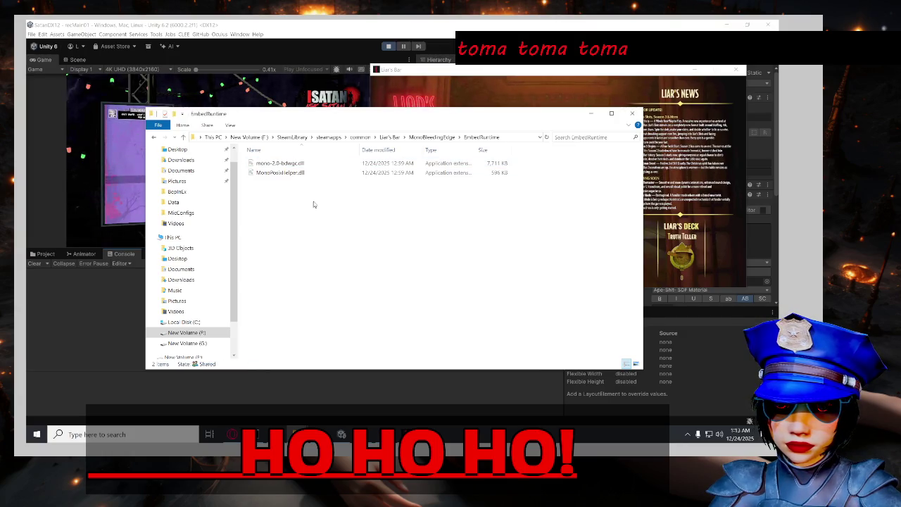
{"action": "left_click", "coordinate": [422, 138]}
{"action": "double_click", "coordinate": [343, 174]}
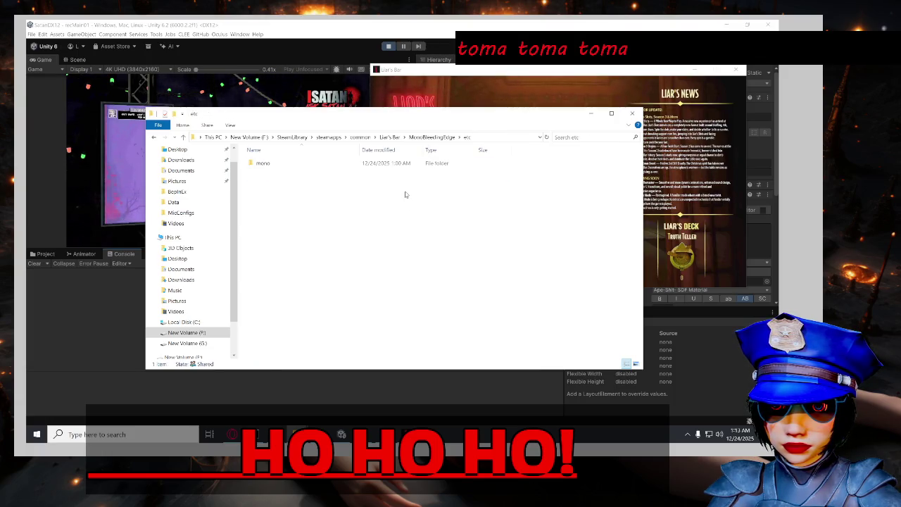
{"action": "double_click", "coordinate": [413, 163]}
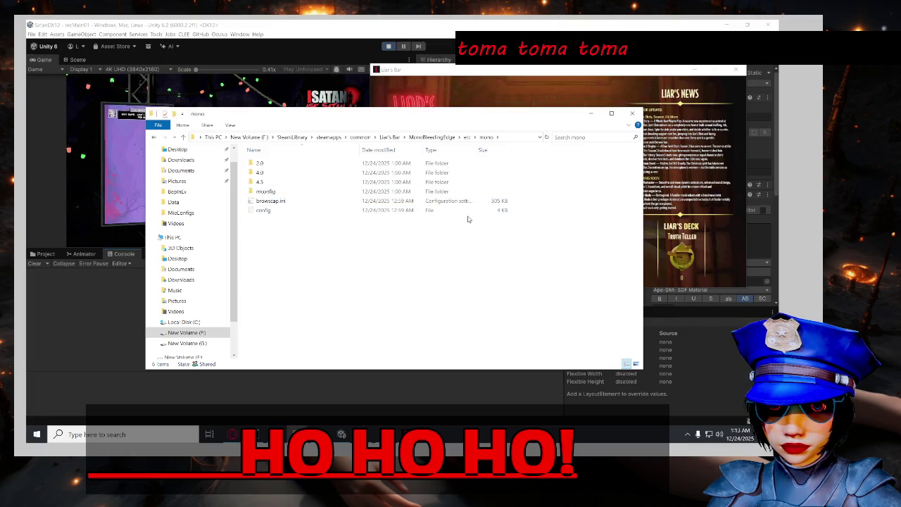
{"action": "double_click", "coordinate": [438, 183]}
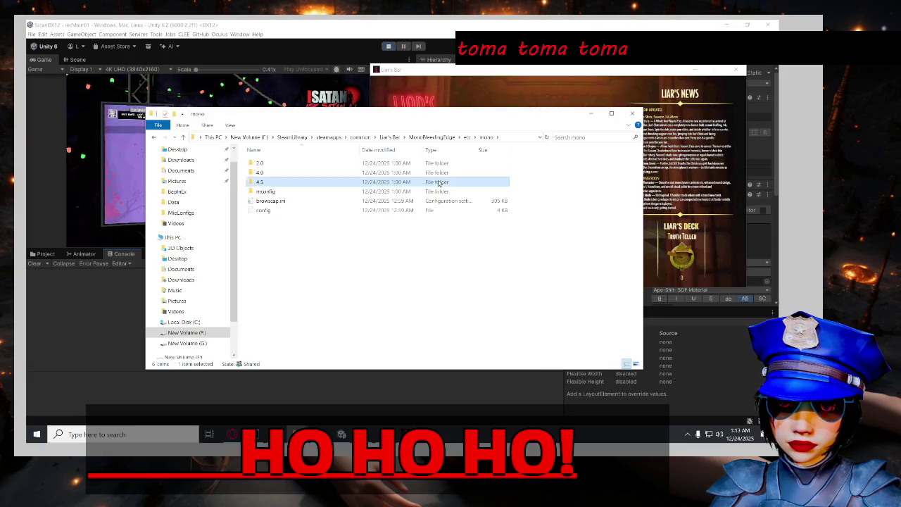
{"action": "left_click", "coordinate": [390, 136]}
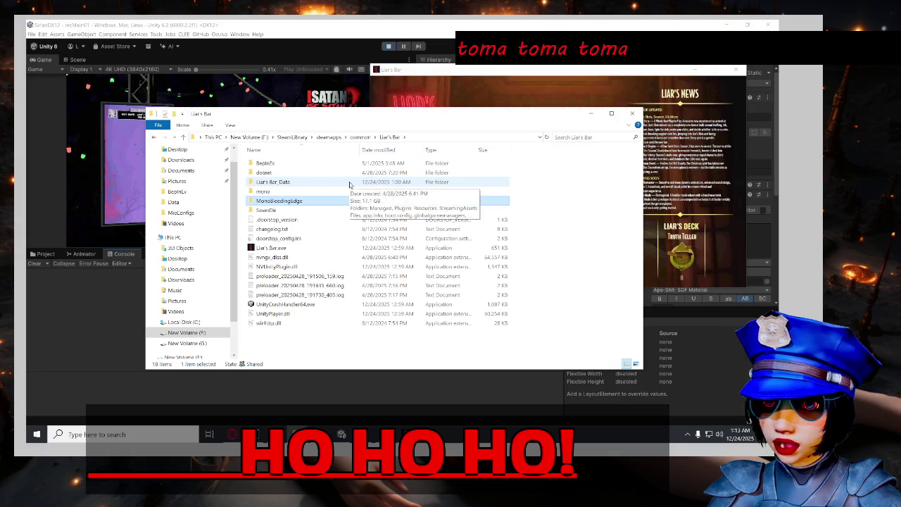
{"action": "key", "text": "alt+Tab"}
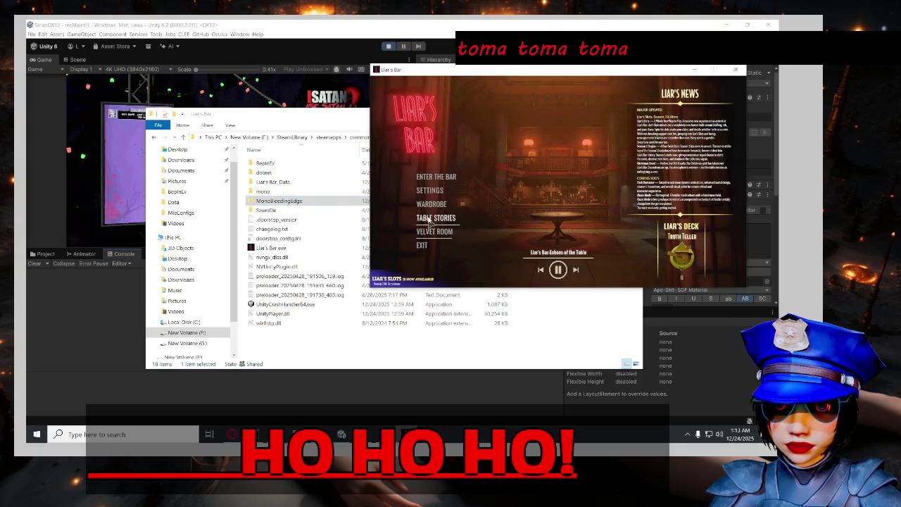
- Look at ENTER THE BAR's play options, go back, and exit Liar's Bar
{"action": "left_click", "coordinate": [431, 176]}
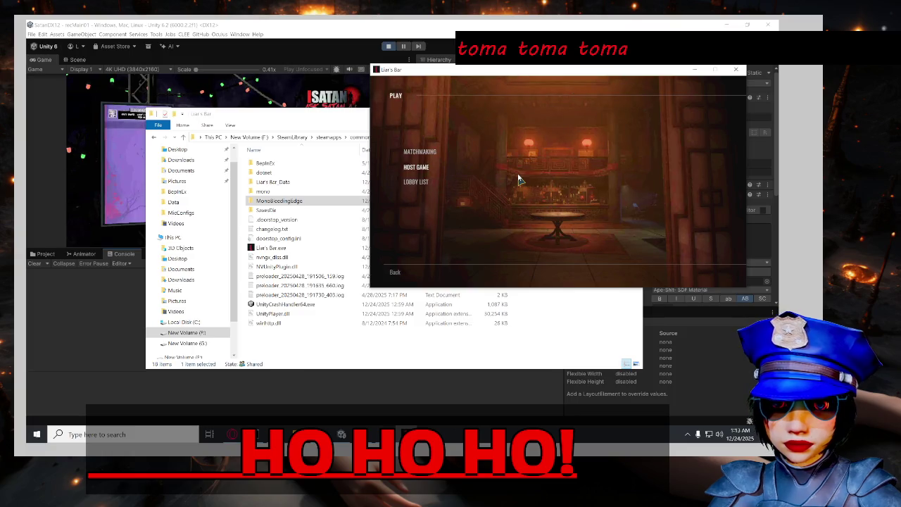
{"action": "left_click", "coordinate": [395, 272]}
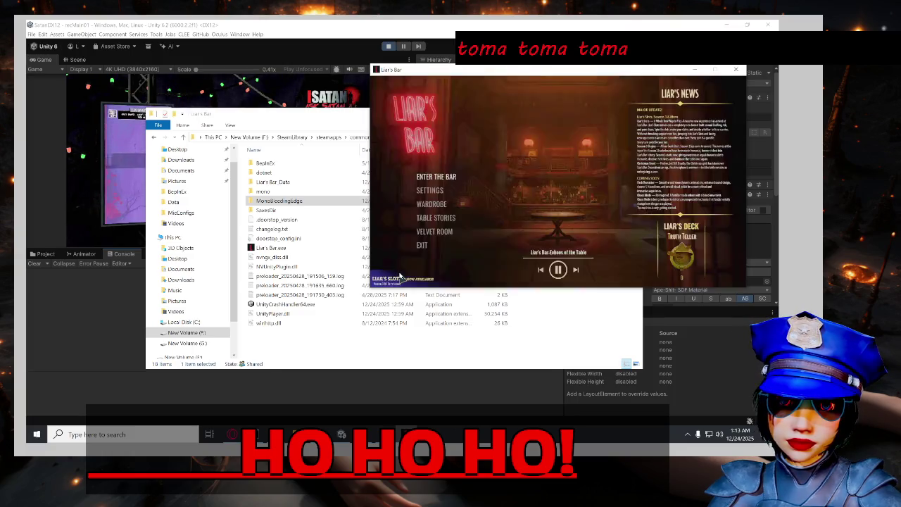
{"action": "left_click", "coordinate": [422, 245]}
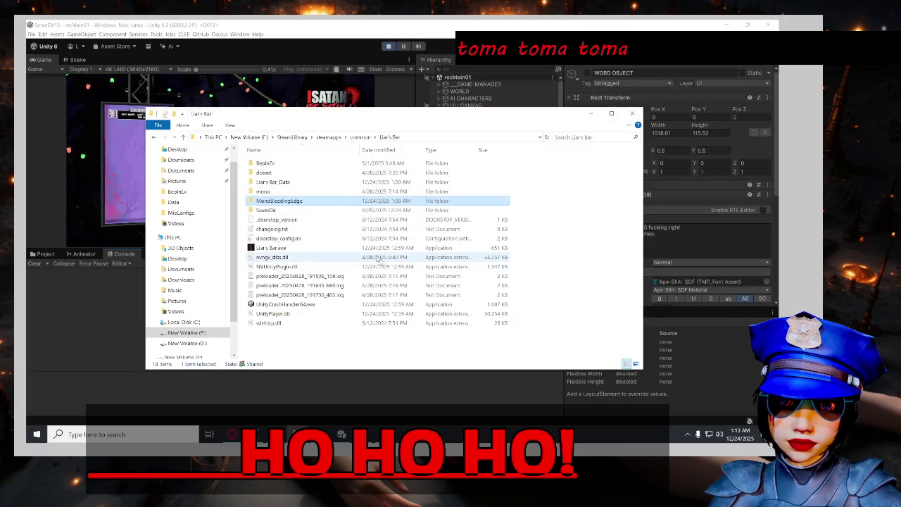
- Look through the dotnet folder, then the Managed DLLs inside Liar's Bar_Data
{"action": "double_click", "coordinate": [317, 173]}
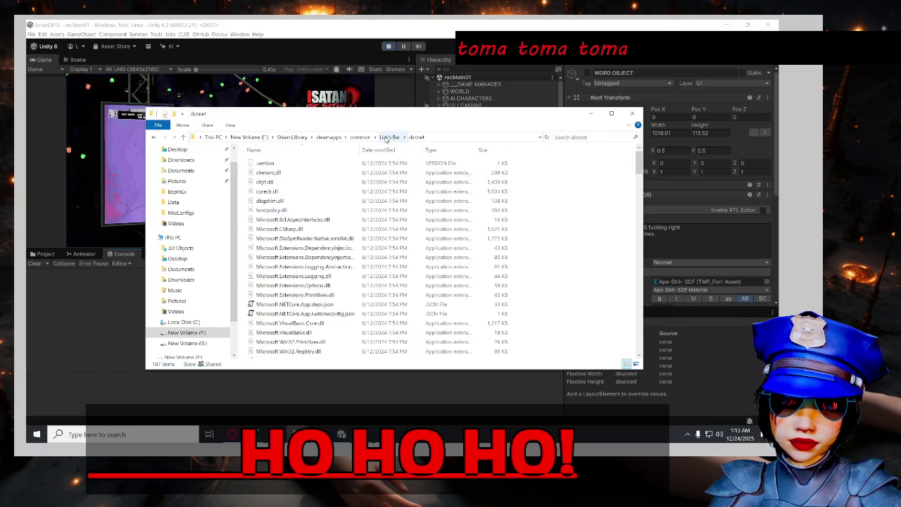
{"action": "scroll", "coordinate": [457, 304], "scroll_direction": "down", "scroll_amount": 5}
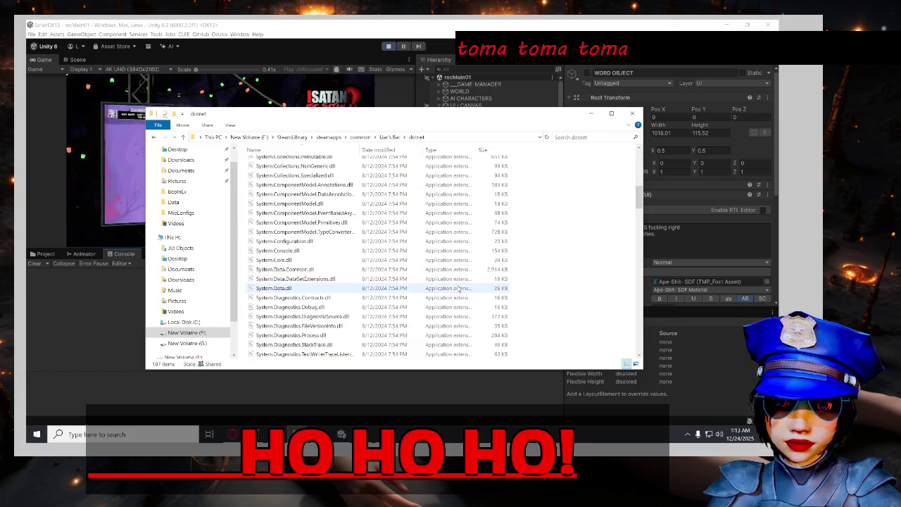
{"action": "scroll", "coordinate": [456, 304], "scroll_direction": "down", "scroll_amount": 20}
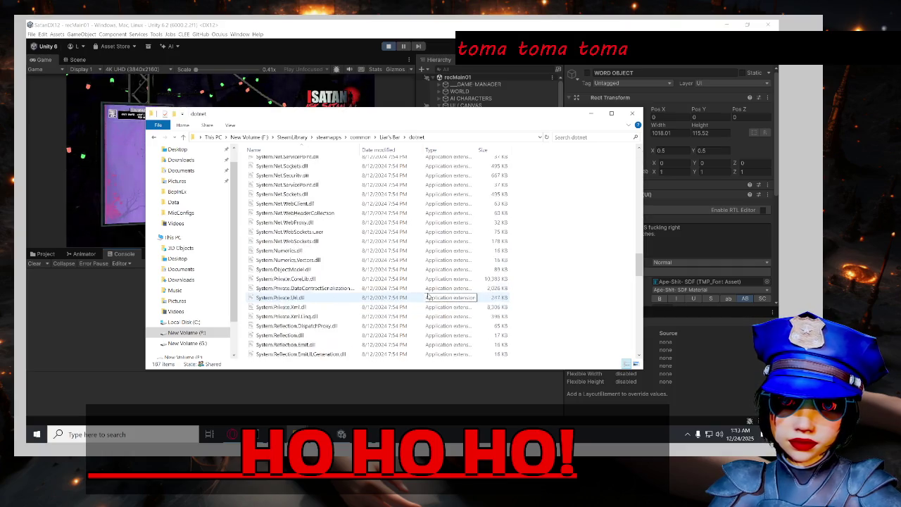
{"action": "scroll", "coordinate": [425, 304], "scroll_direction": "up", "scroll_amount": 20}
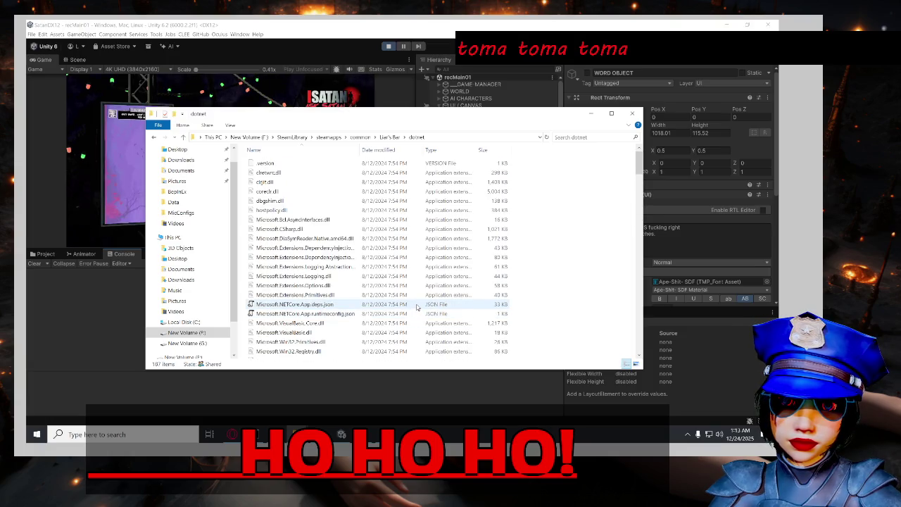
{"action": "left_click", "coordinate": [389, 137]}
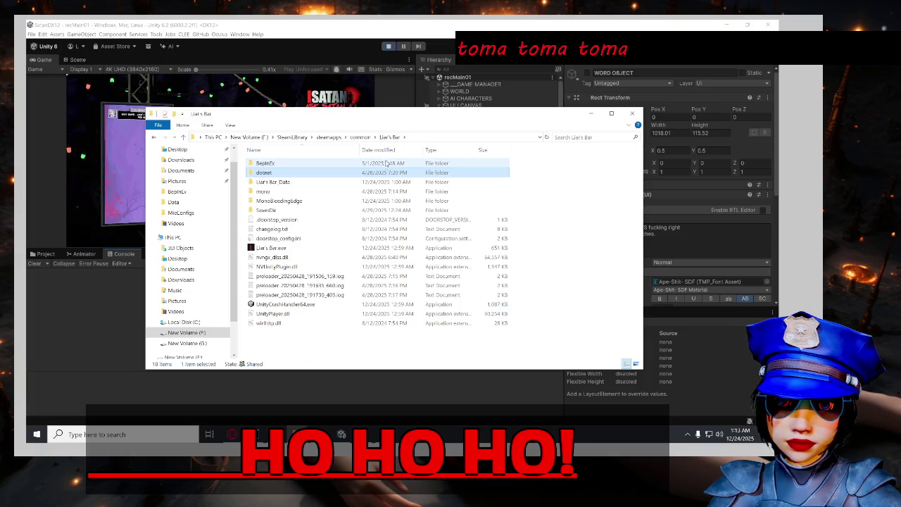
{"action": "double_click", "coordinate": [333, 182]}
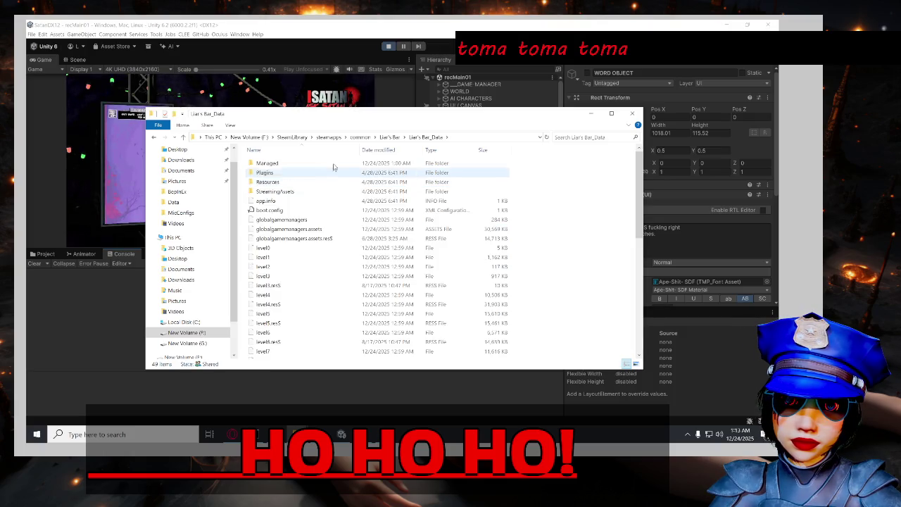
{"action": "left_click", "coordinate": [334, 164]}
{"action": "double_click", "coordinate": [333, 166]}
{"action": "scroll", "coordinate": [336, 174], "scroll_direction": "down", "scroll_amount": 20}
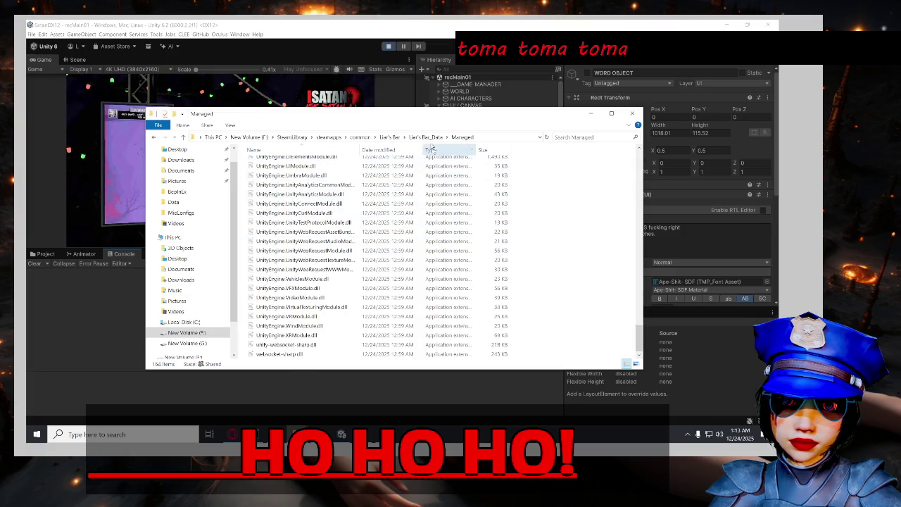
{"action": "key", "text": "alt+Left"}
- Inspect the four DLLs in Plugins > x86_64, including lib_burst_generated.dll, then return to Liar's Bar_Data
{"action": "left_click", "coordinate": [323, 174]}
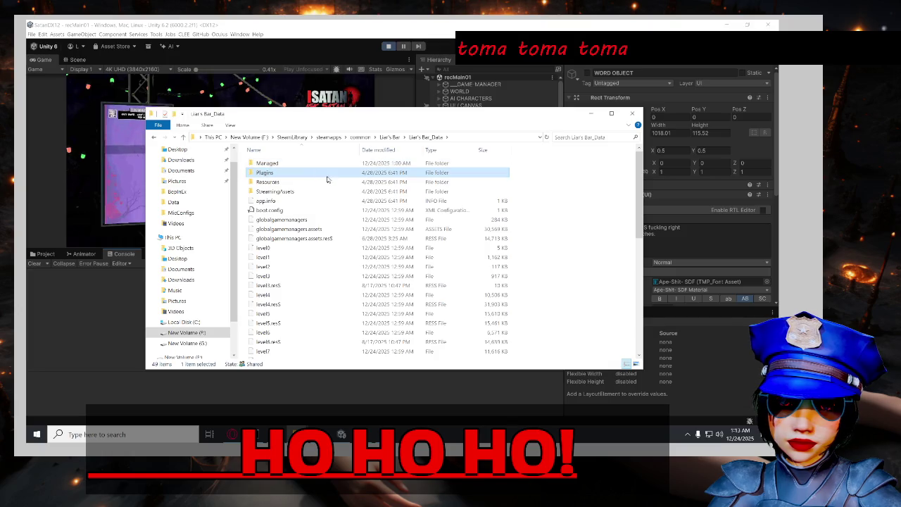
{"action": "double_click", "coordinate": [326, 176]}
{"action": "double_click", "coordinate": [352, 162]}
{"action": "left_click_drag", "start_coordinate": [342, 157], "coordinate": [322, 241]}
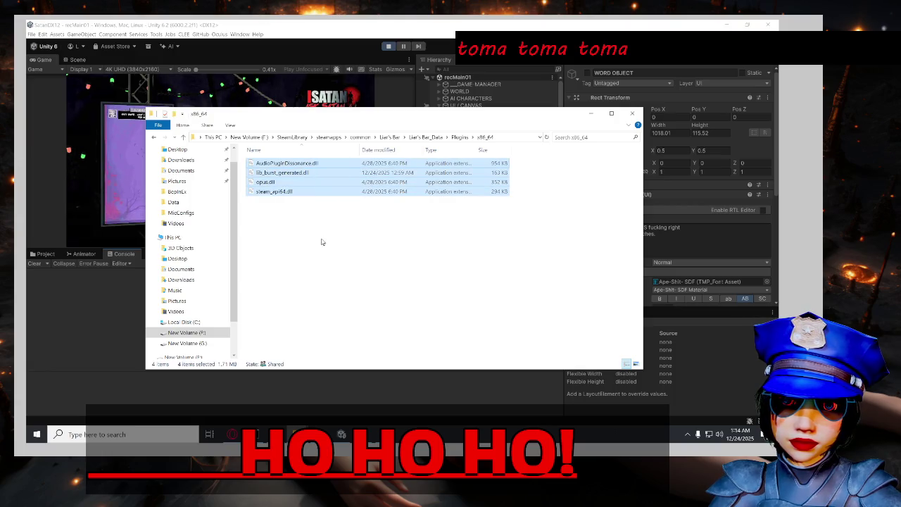
{"action": "left_click", "coordinate": [289, 218]}
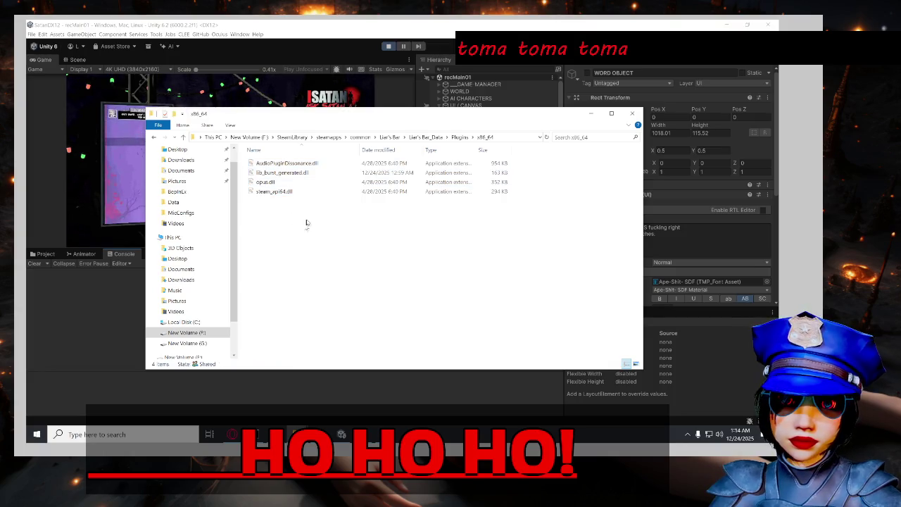
{"action": "left_click", "coordinate": [342, 177]}
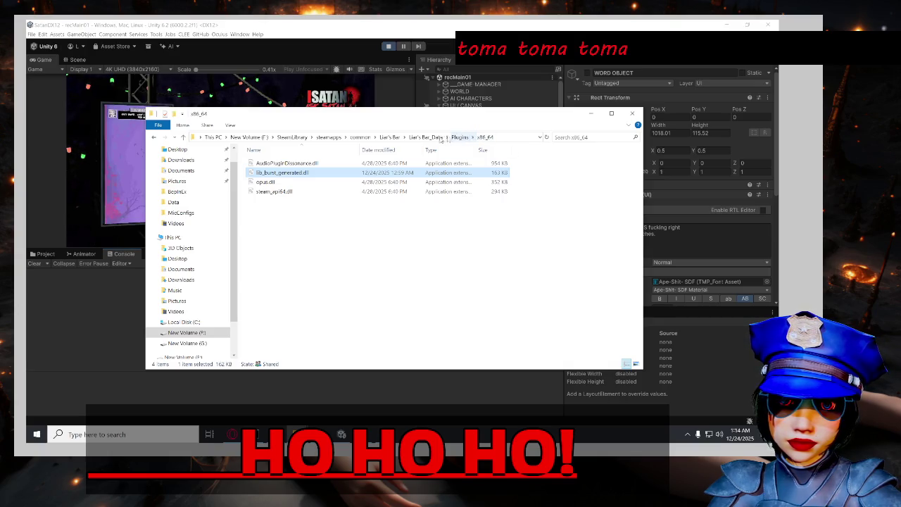
{"action": "left_click", "coordinate": [439, 139]}
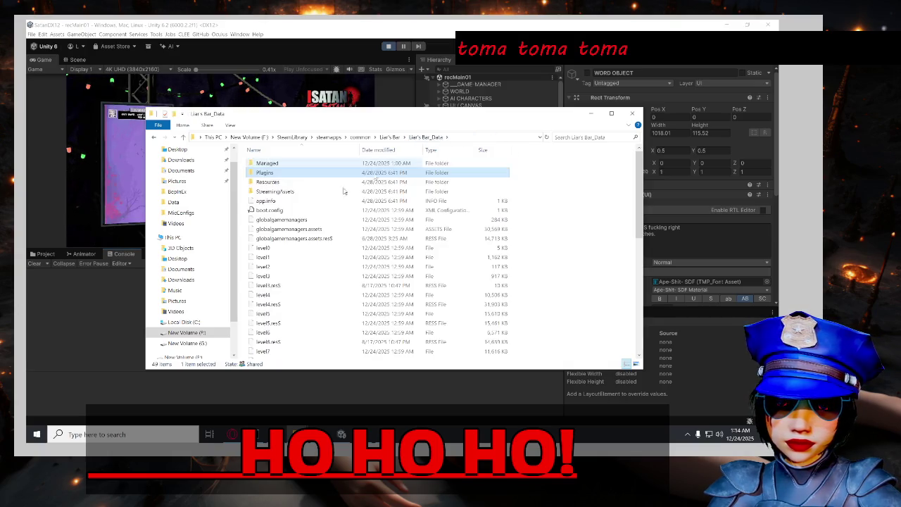
- Scroll through the Managed DLLs again, then peek into the Liar's Bar dotnet folder
{"action": "double_click", "coordinate": [294, 163]}
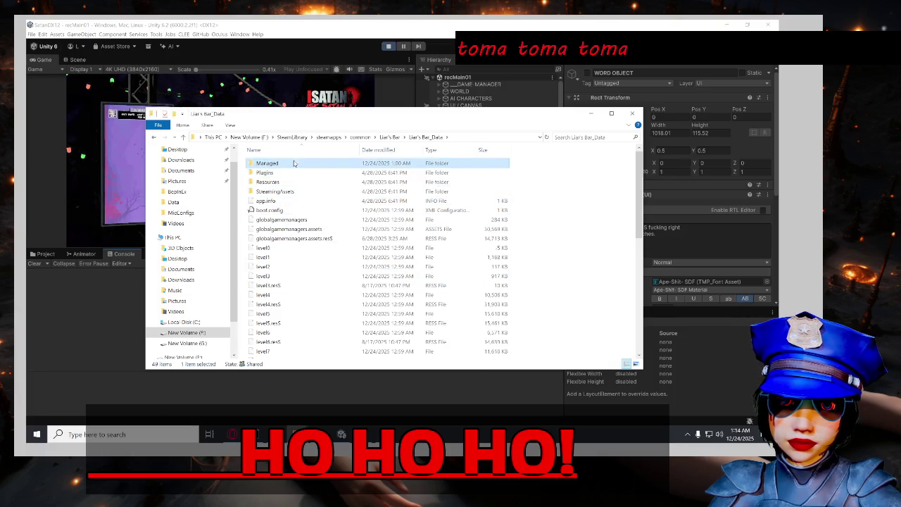
{"action": "scroll", "coordinate": [359, 295], "scroll_direction": "down", "scroll_amount": 15}
{"action": "scroll", "coordinate": [362, 299], "scroll_direction": "down", "scroll_amount": 15}
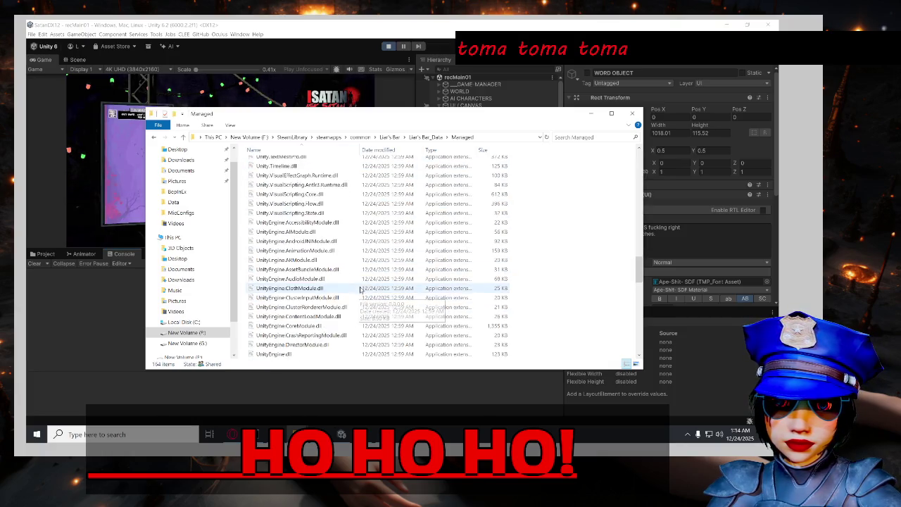
{"action": "scroll", "coordinate": [366, 296], "scroll_direction": "up", "scroll_amount": 2}
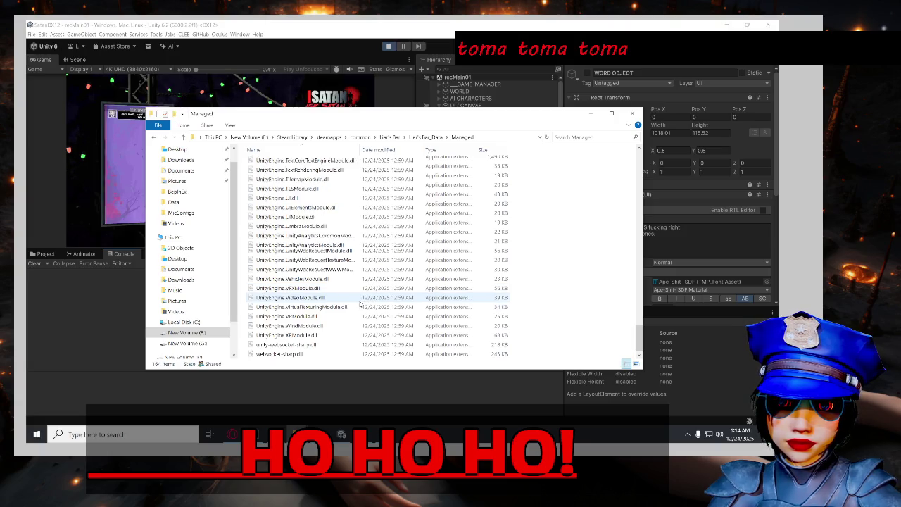
{"action": "scroll", "coordinate": [357, 289], "scroll_direction": "down", "scroll_amount": 1}
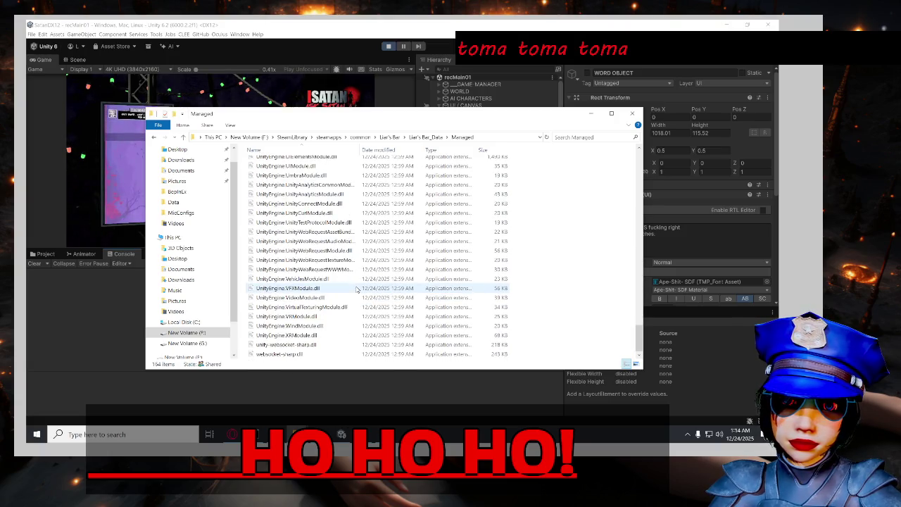
{"action": "scroll", "coordinate": [358, 289], "scroll_direction": "up", "scroll_amount": 1}
{"action": "scroll", "coordinate": [359, 289], "scroll_direction": "down", "scroll_amount": 1}
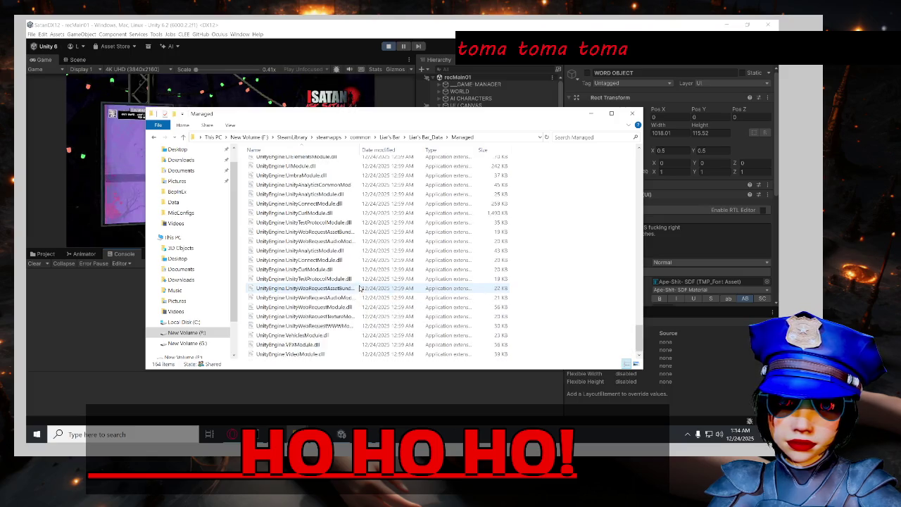
{"action": "scroll", "coordinate": [360, 289], "scroll_direction": "up", "scroll_amount": 1}
{"action": "scroll", "coordinate": [361, 289], "scroll_direction": "down", "scroll_amount": 1}
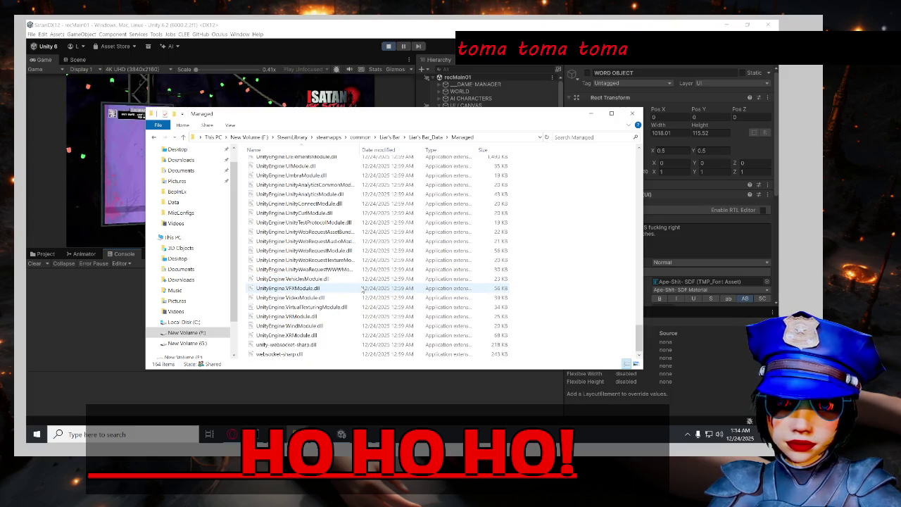
{"action": "scroll", "coordinate": [363, 289], "scroll_direction": "up", "scroll_amount": 20}
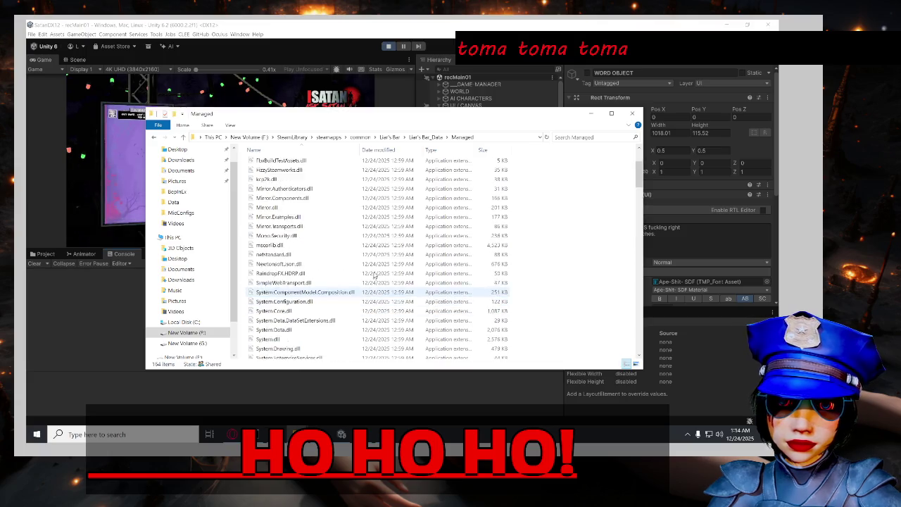
{"action": "left_click", "coordinate": [389, 137]}
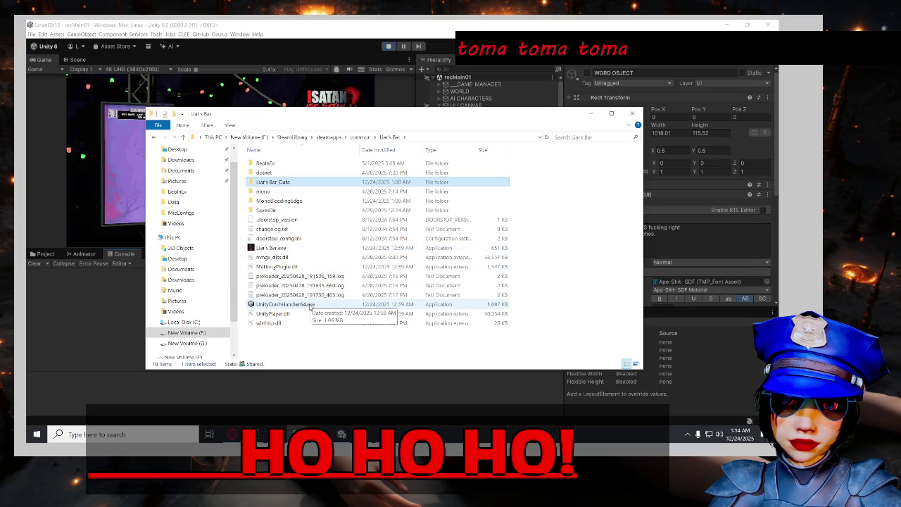
{"action": "double_click", "coordinate": [280, 175]}
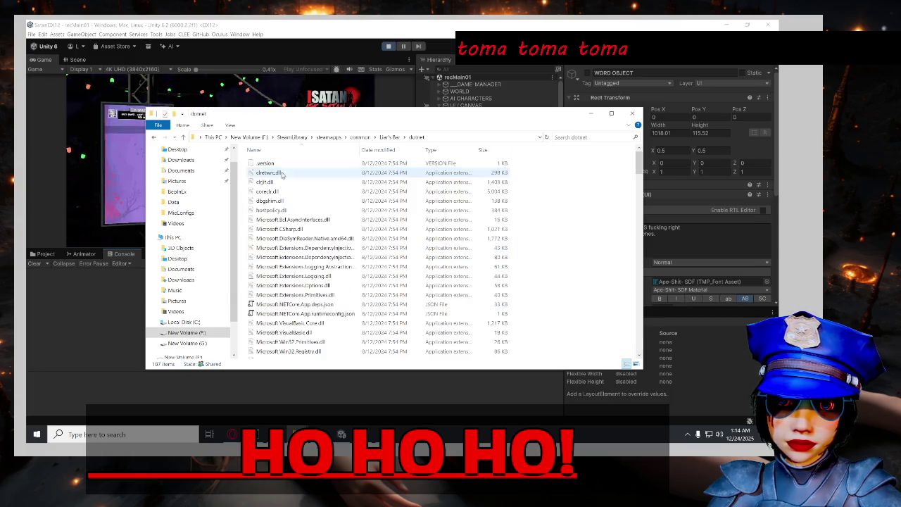
{"action": "key", "text": "alt+Left"}
- Open BepInEx.cfg from BepInEx > config for editing in Notepad++
{"action": "left_click", "coordinate": [305, 164]}
{"action": "double_click", "coordinate": [305, 165]}
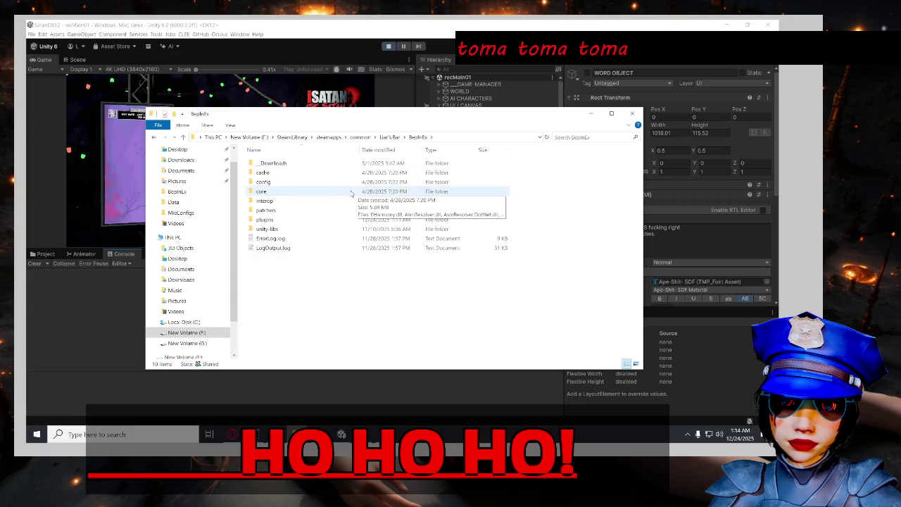
{"action": "double_click", "coordinate": [352, 183]}
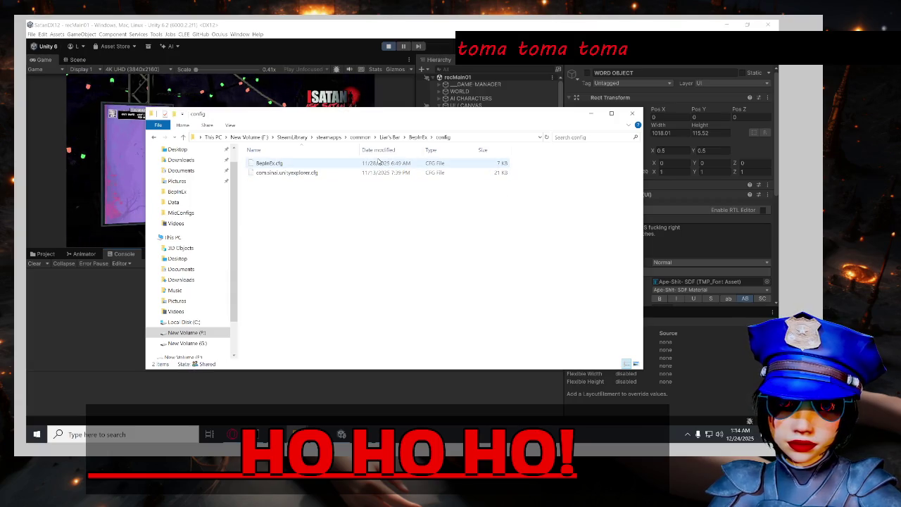
{"action": "right_click", "coordinate": [379, 162]}
{"action": "left_click", "coordinate": [416, 182]}
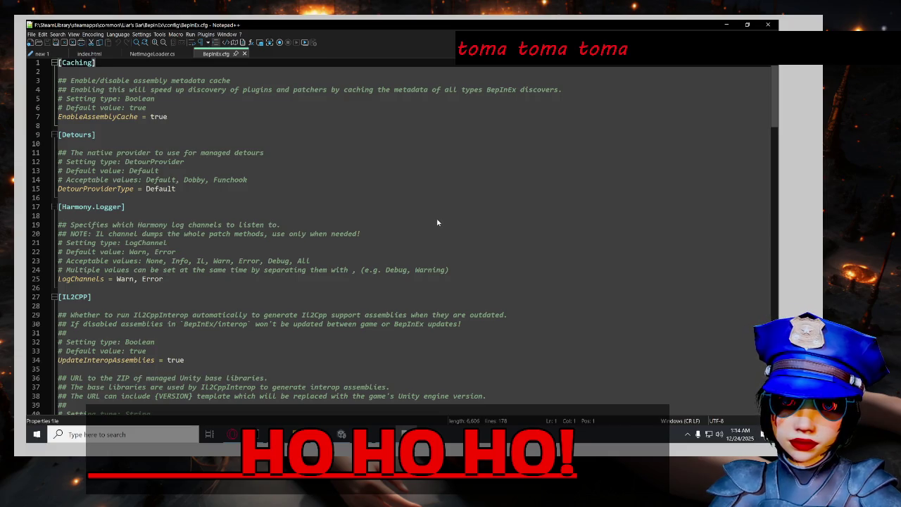
- Review the Caching, Detours, Harmony.Logger and IL2CPP settings in BepInEx.cfg, then switch to Opera
{"action": "scroll", "coordinate": [439, 224], "scroll_direction": "down", "scroll_amount": 3}
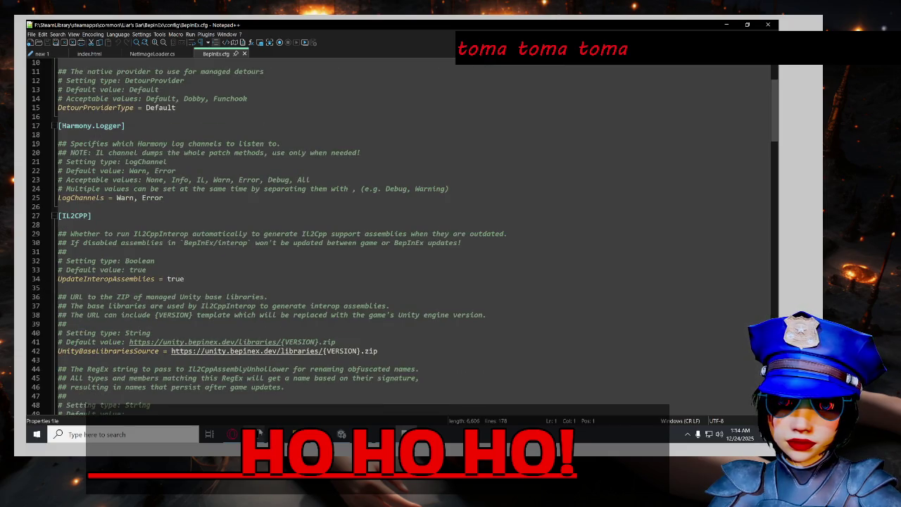
{"action": "left_click", "coordinate": [236, 435]}
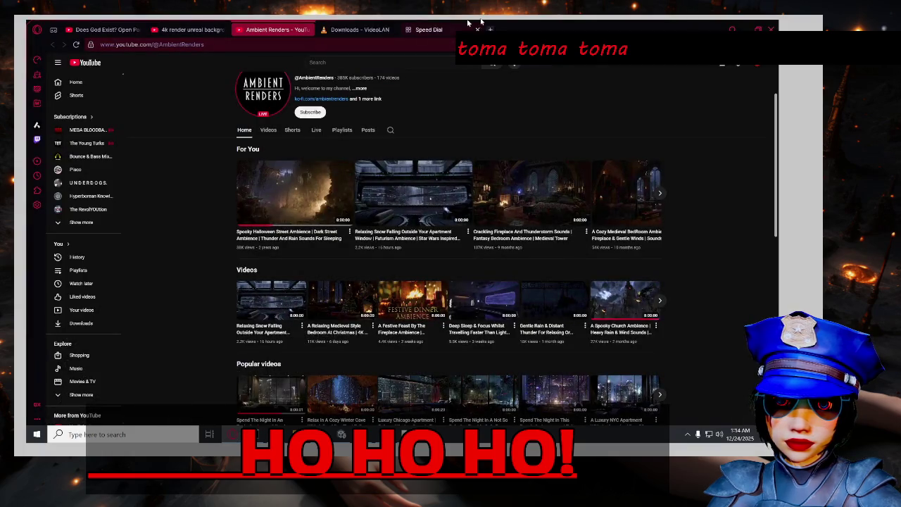
- Google 'liarsbar mod stop working?' in a new tab and browse the AI Overview, fix videos and Reddit threads
{"action": "left_click", "coordinate": [490, 29]}
{"action": "type", "text": "liars"}
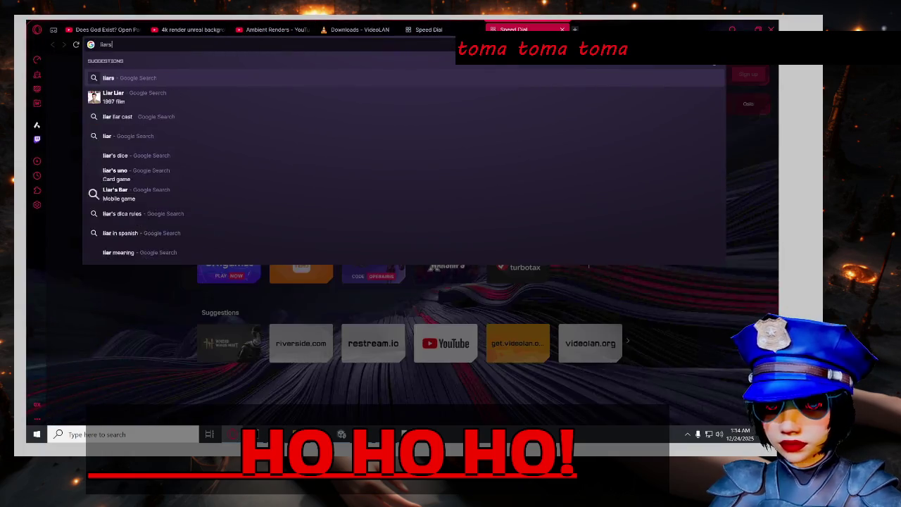
{"action": "type", "text": "bar "}
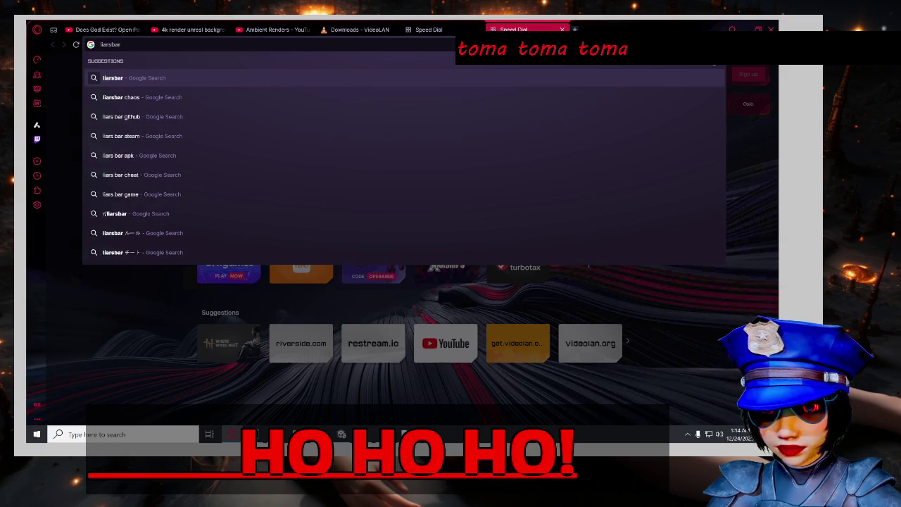
{"action": "type", "text": "mod stop working"}
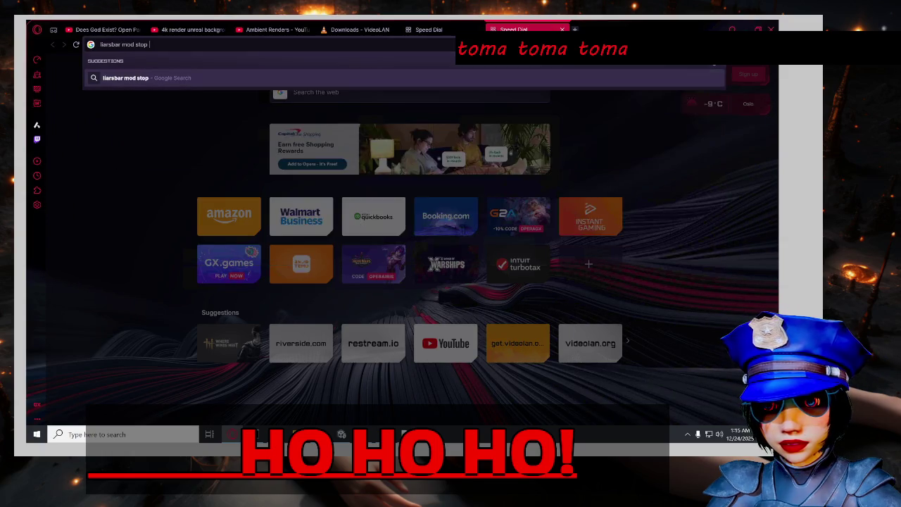
{"action": "type", "text": "?"}
{"action": "key", "text": "Return"}
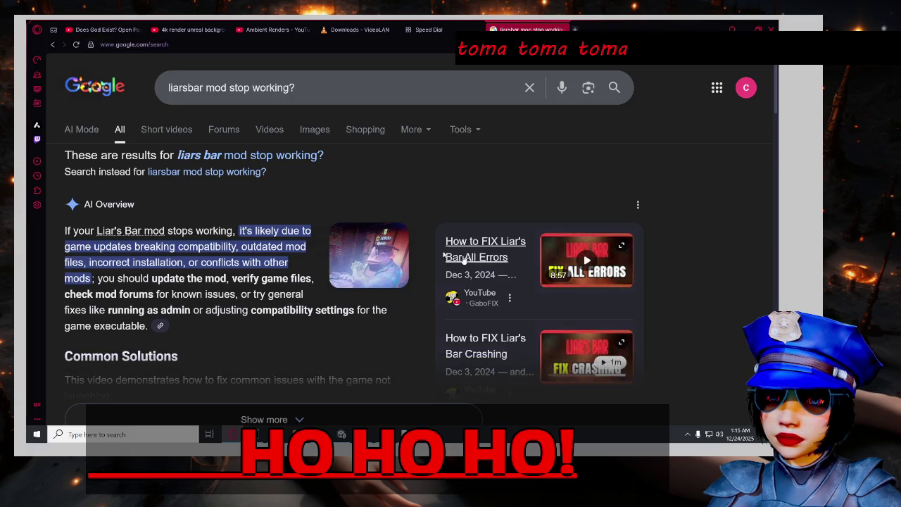
{"action": "scroll", "coordinate": [433, 282], "scroll_direction": "down", "scroll_amount": 3}
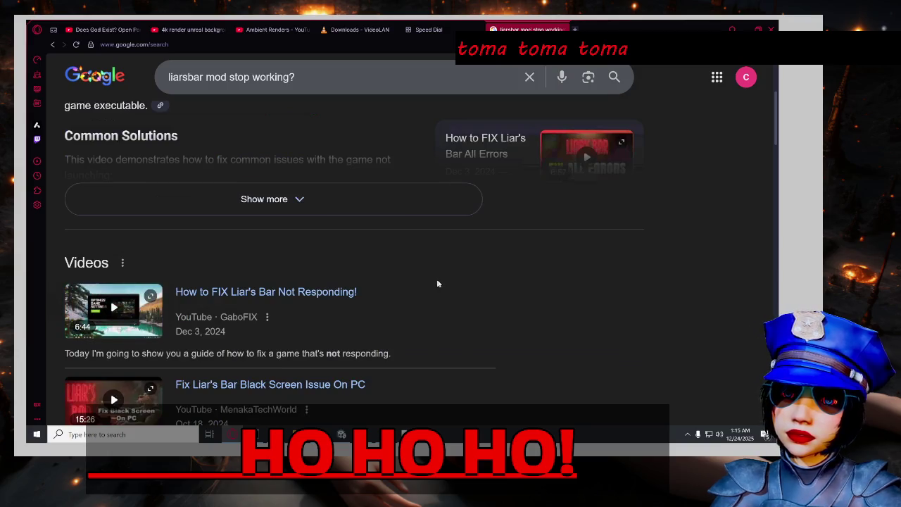
{"action": "scroll", "coordinate": [717, 322], "scroll_direction": "down", "scroll_amount": 2}
{"action": "scroll", "coordinate": [719, 324], "scroll_direction": "down", "scroll_amount": 2}
{"action": "scroll", "coordinate": [720, 331], "scroll_direction": "down", "scroll_amount": 2}
{"action": "scroll", "coordinate": [721, 333], "scroll_direction": "down", "scroll_amount": 1}
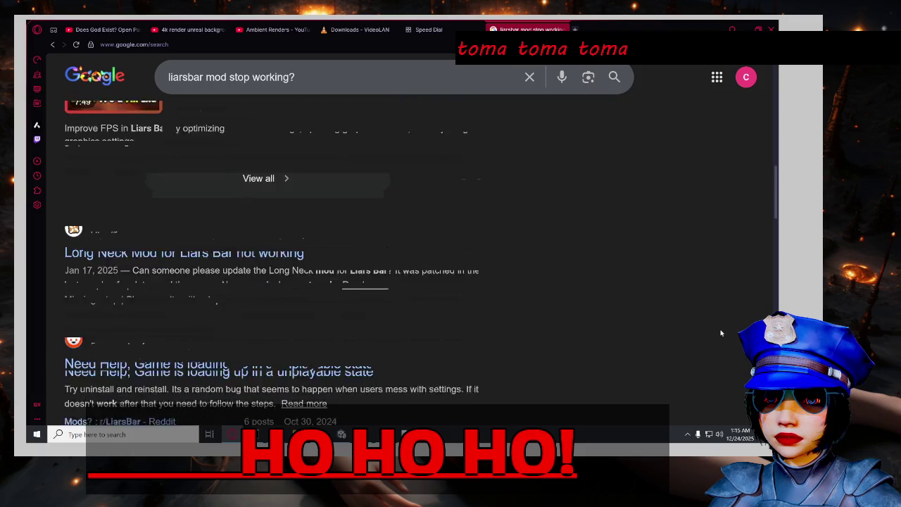